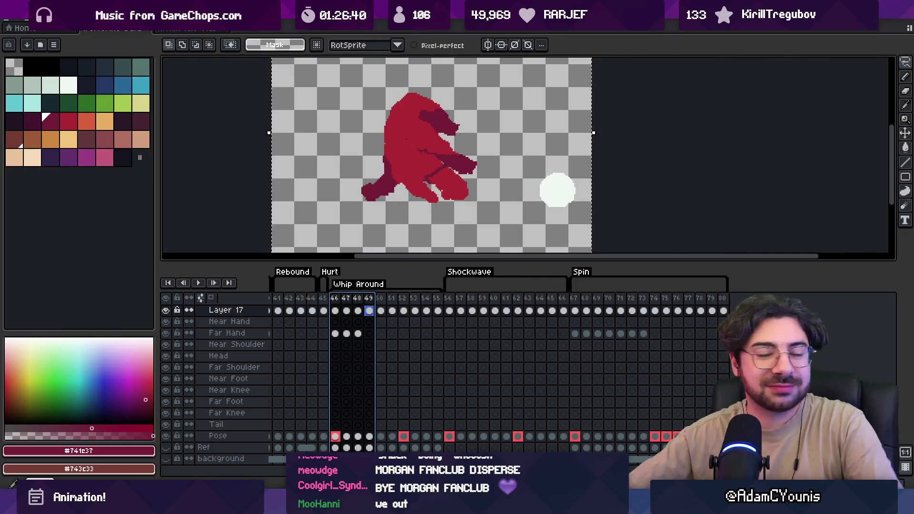
Lower the timeline splitter and narrow the palette to enlarge the canvas area.
drag(310, 265, 304, 315)
scroll(406, 224, down, 1)
click(364, 232)
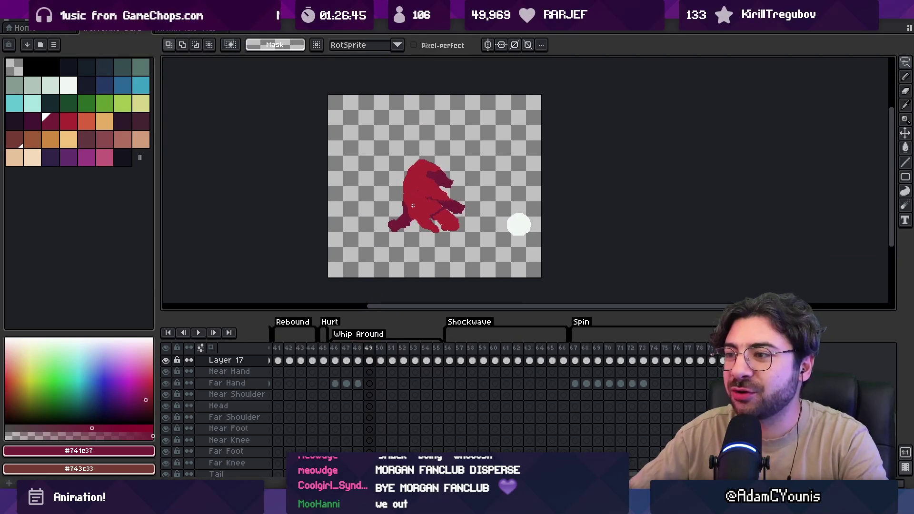
drag(158, 193, 127, 195)
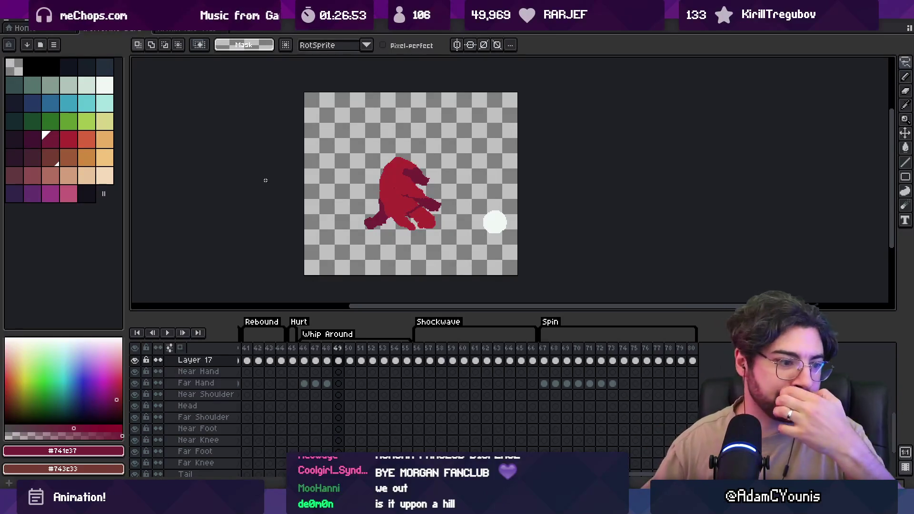
Pan the sprite into view, make the canvas slightly taller, and select frames 46–51.
drag(265, 180, 276, 182)
drag(343, 312, 343, 325)
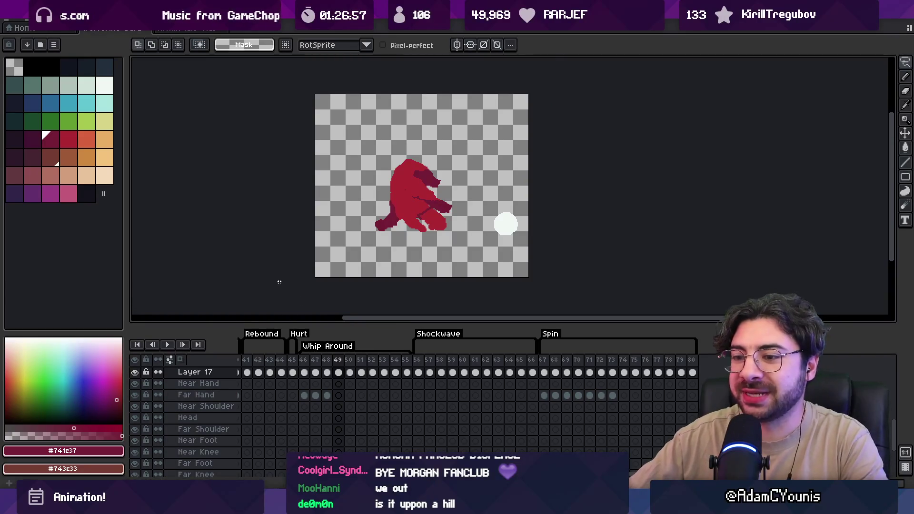
drag(278, 271, 284, 274)
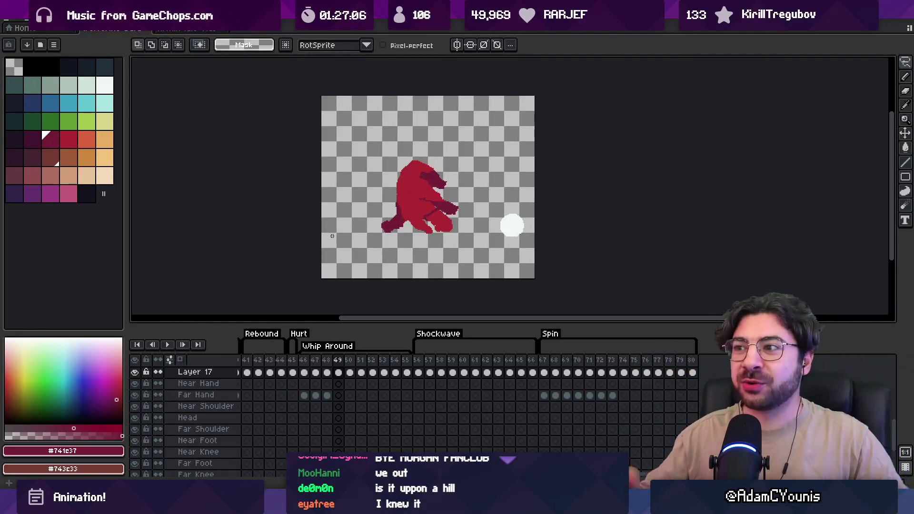
mouse_move(430, 195)
mouse_down()
mouse_move(391, 202)
mouse_move(406, 208)
mouse_up()
mouse_move(303, 360)
mouse_down()
mouse_move(377, 360)
mouse_move(334, 366)
mouse_move(361, 359)
mouse_up()
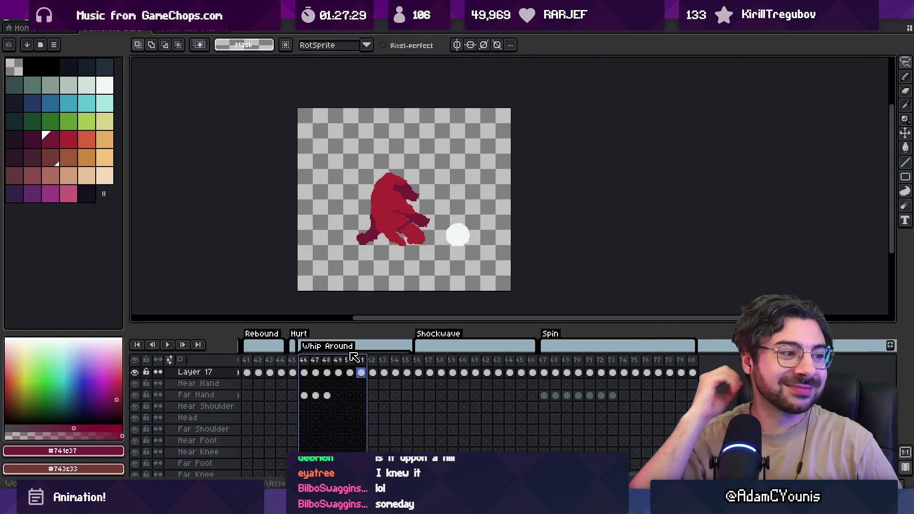
Review frames 46–49 and 51–55, then extend the frame selection through Spin frame 67.
drag(304, 360, 363, 371)
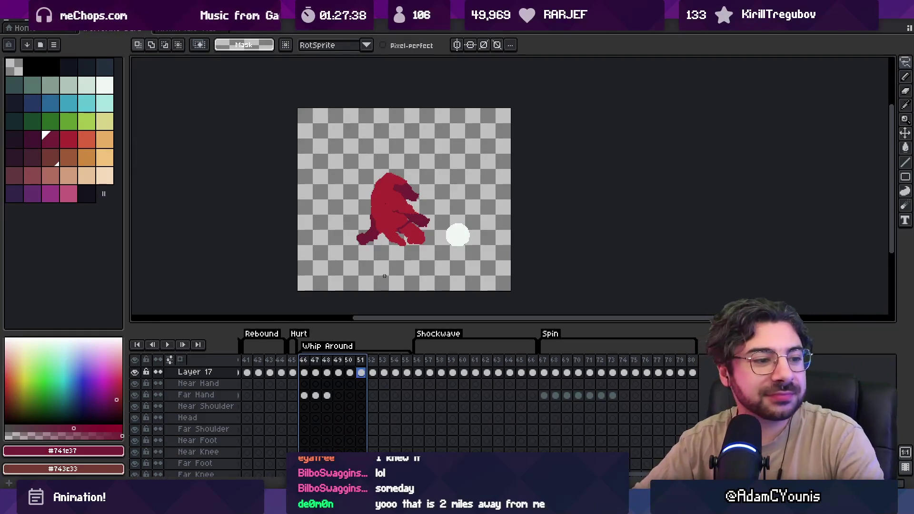
drag(364, 368, 377, 365)
click(366, 372)
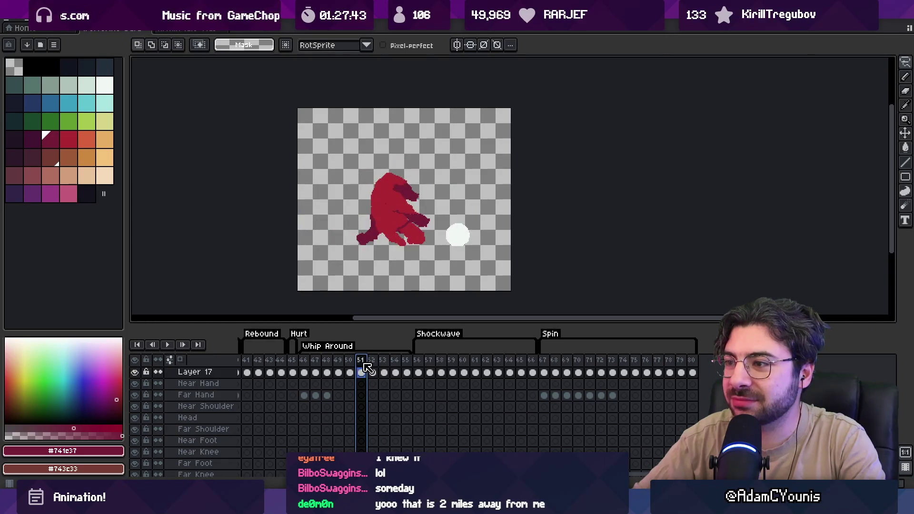
drag(373, 370, 412, 361)
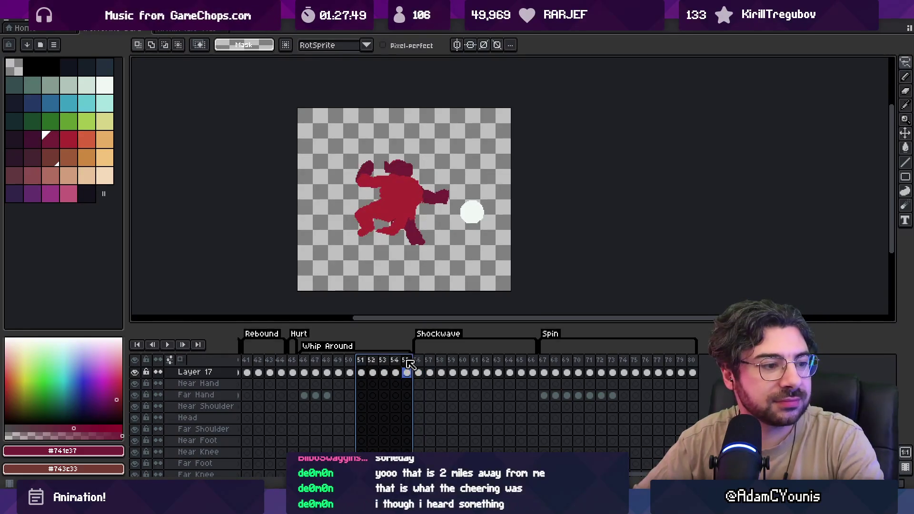
mouse_move(409, 365)
mouse_down()
mouse_move(547, 371)
mouse_move(628, 357)
mouse_up()
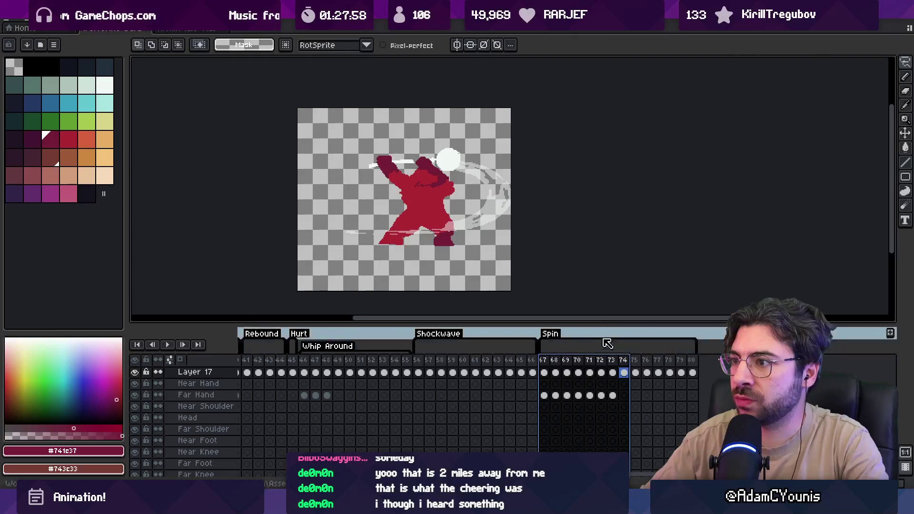
Try moving the white ball up and right, then undo the move.
key(v)
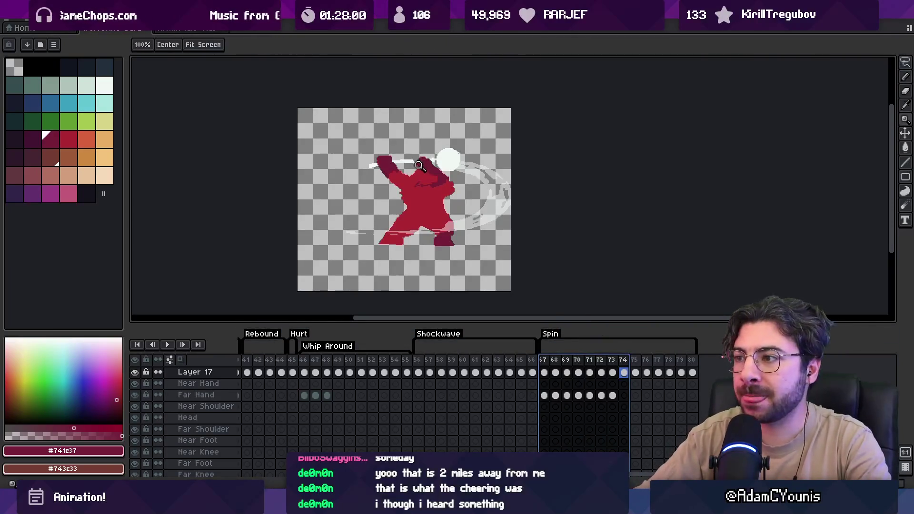
scroll(419, 165, up, 1)
mouse_move(474, 159)
mouse_down()
mouse_move(465, 155)
mouse_move(483, 156)
mouse_up()
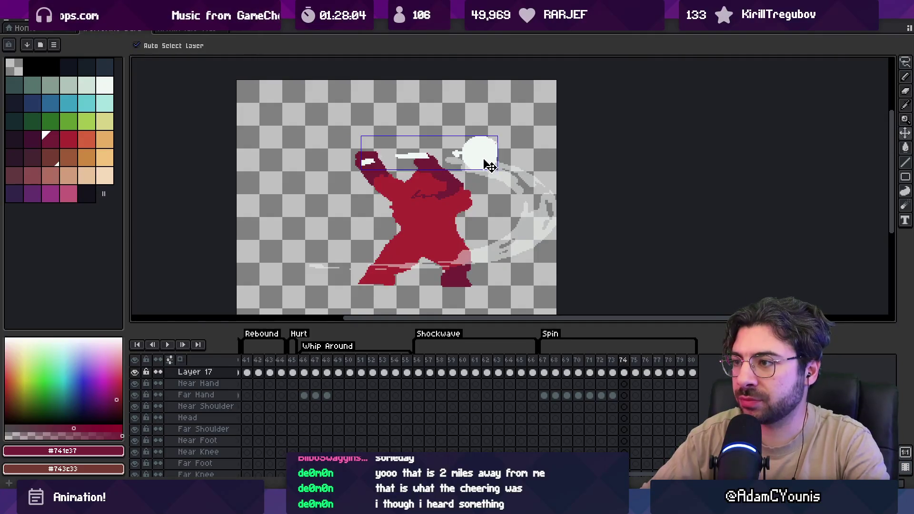
key(ctrl+z)
Select Spin frames 67–71 on the timeline.
drag(543, 360, 597, 364)
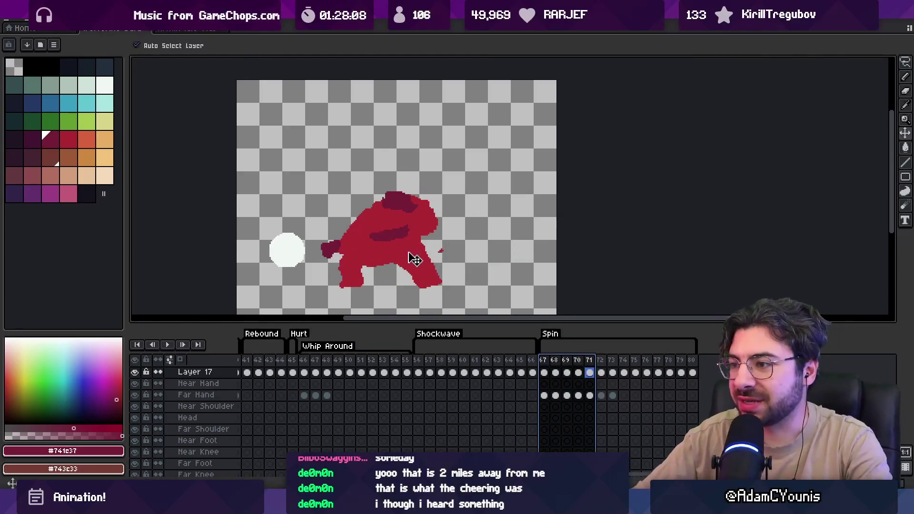
click(414, 257)
key(space)
scroll(461, 273, up, 1)
mouse_move(543, 361)
mouse_down()
mouse_move(625, 364)
mouse_move(612, 363)
mouse_up()
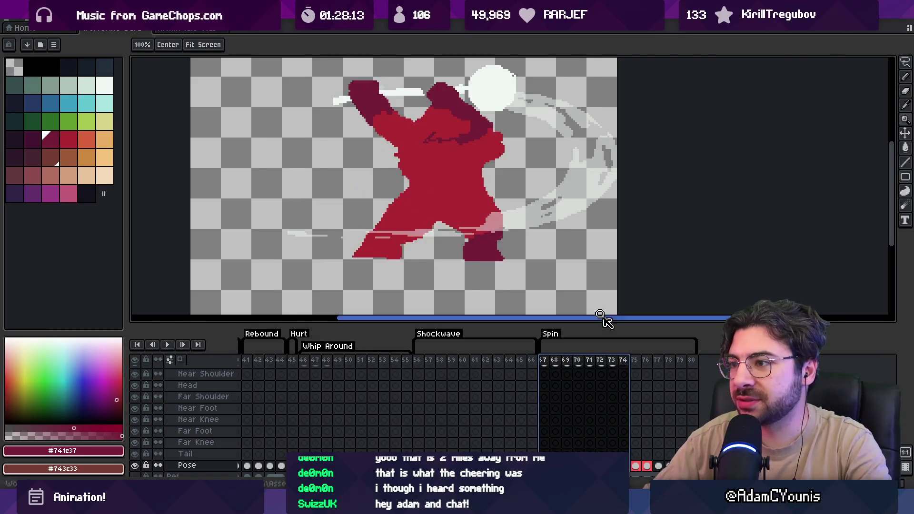
key(v)
key(b)
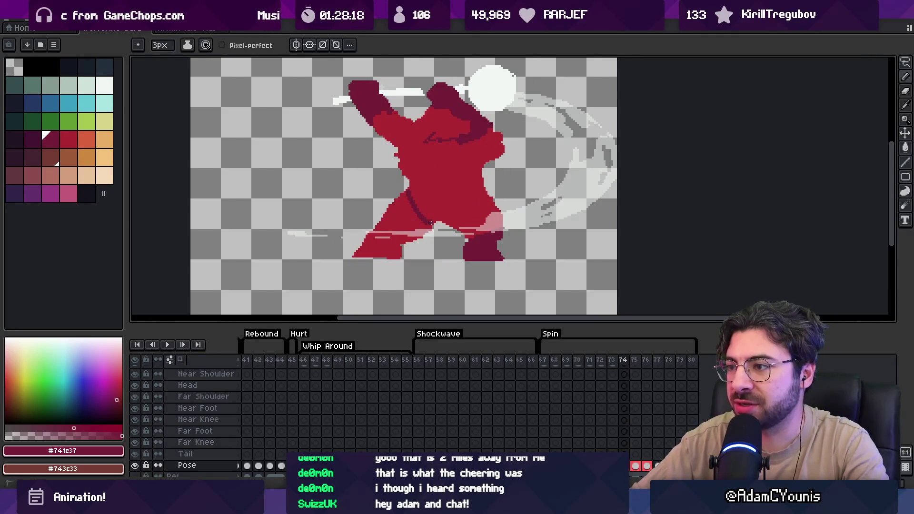
Fill the lower-left leg with dark maroon, readjust the zoom, and select frames 67–72.
key(g)
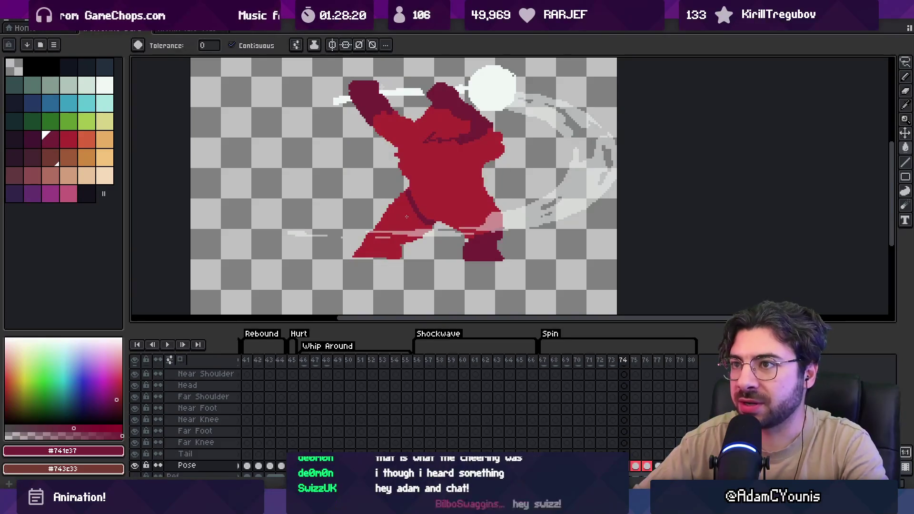
click(405, 215)
key(z)
right_click(434, 204)
click(442, 218)
drag(601, 362, 547, 364)
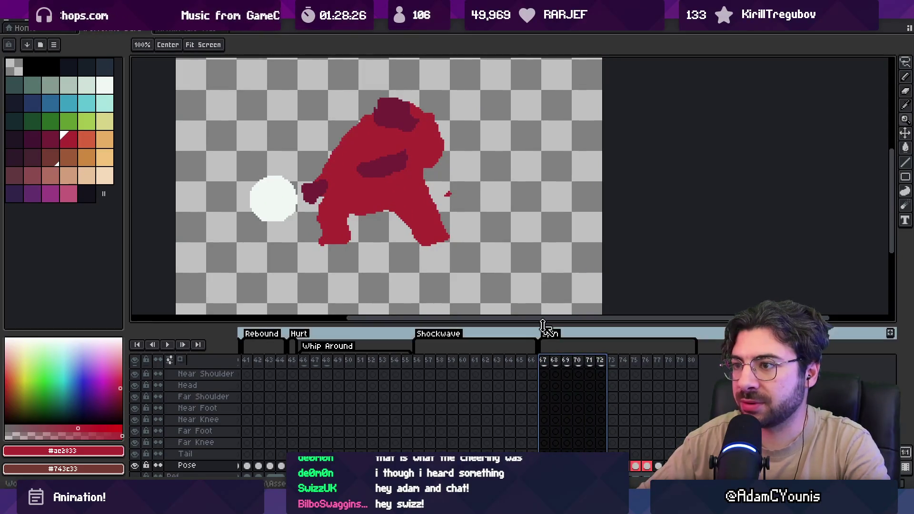
On frame 67, paint a dark maroon patch between the brawler's legs.
click(50, 140)
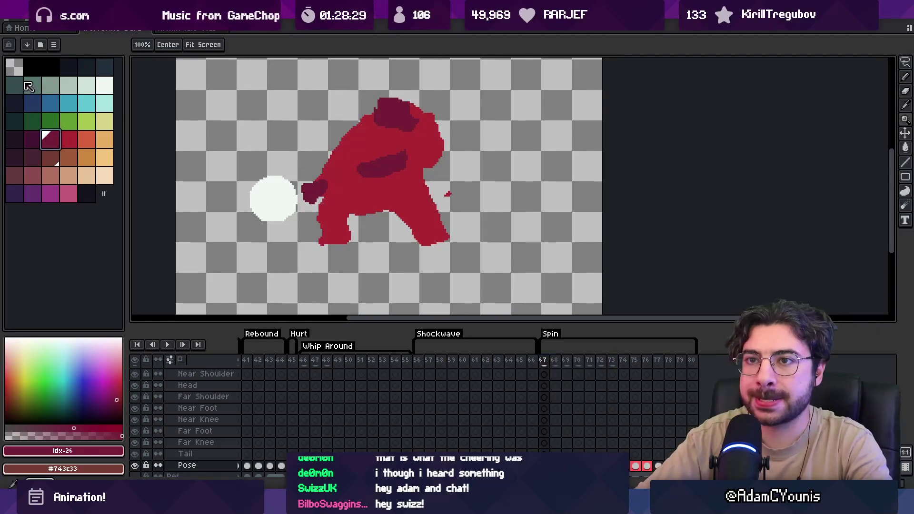
click(14, 67)
key(b)
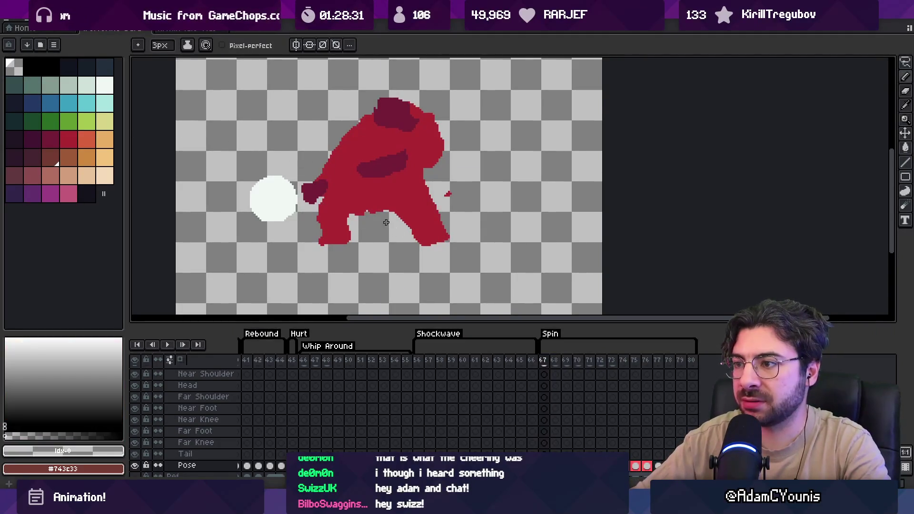
key(x)
mouse_move(372, 216)
mouse_down()
mouse_move(405, 238)
mouse_move(419, 234)
mouse_up()
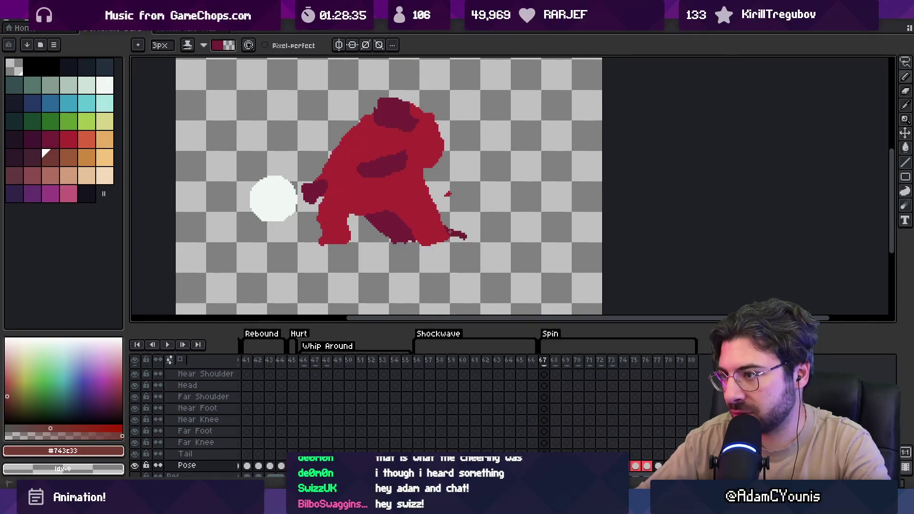
Refine the dark patch with eraser strokes and undos, then sample the crimson body colour.
key(e)
mouse_move(375, 237)
mouse_down()
mouse_move(385, 240)
mouse_move(397, 222)
mouse_up()
key(ctrl+z)
key(b)
key(ctrl+z)
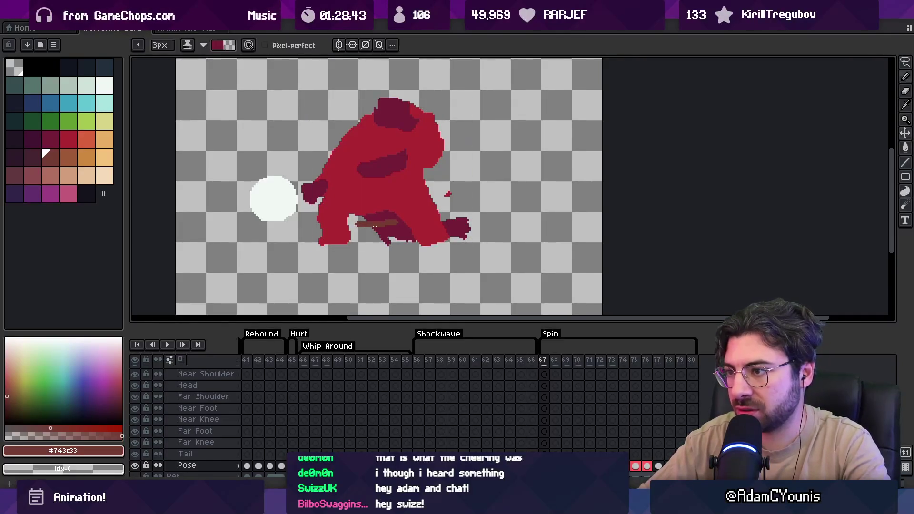
key(e)
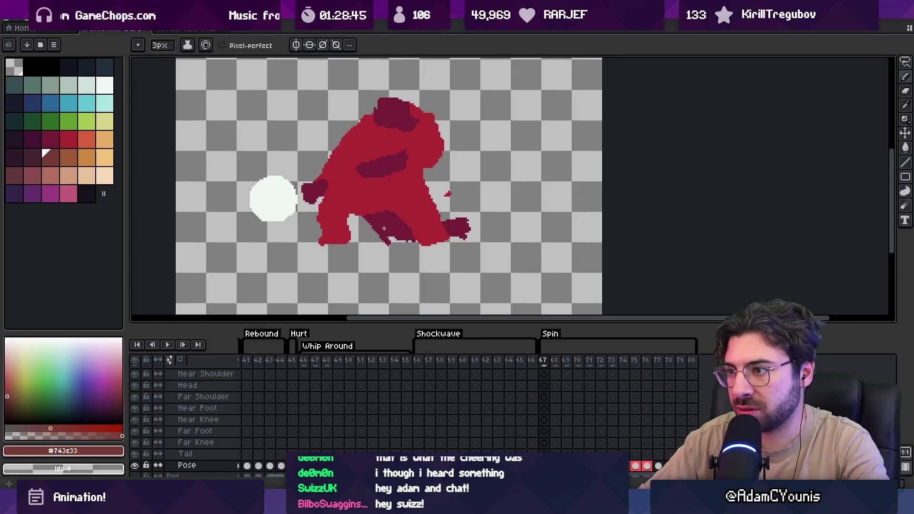
alt+click(375, 225)
key(b)
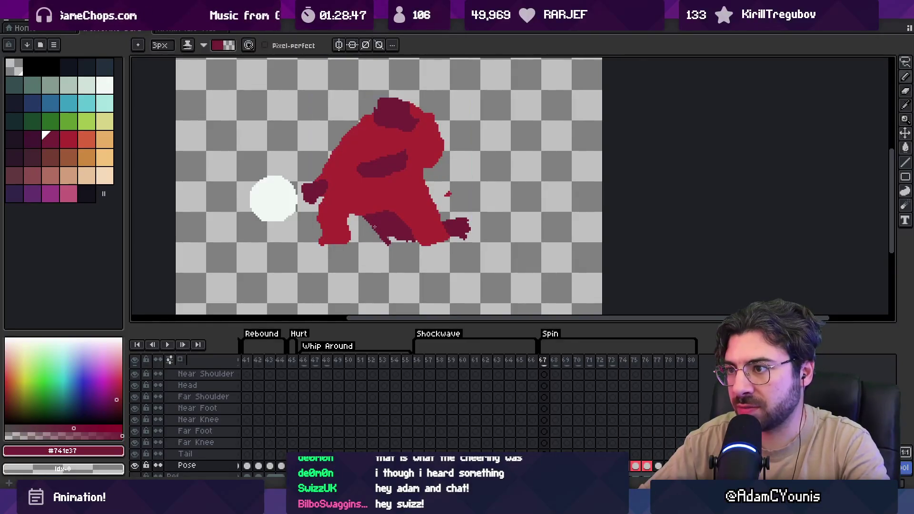
key(e)
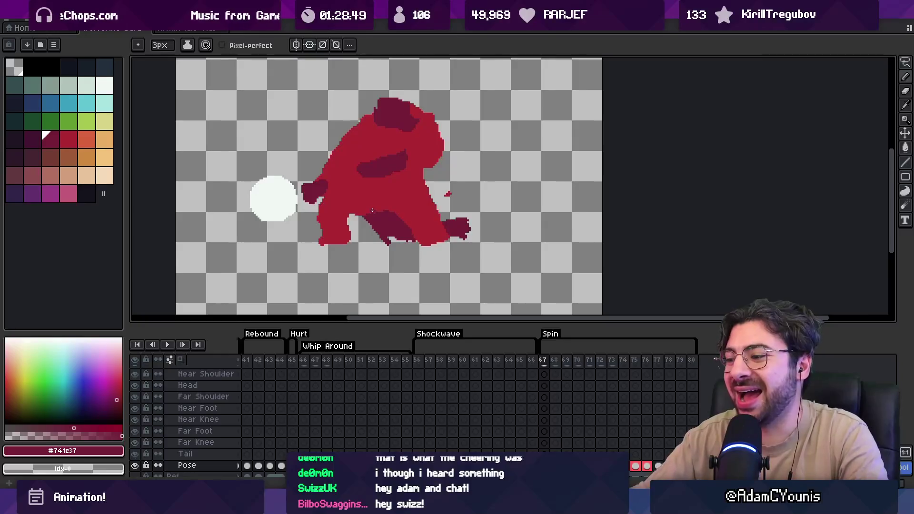
key(super)
text(asebnrush)
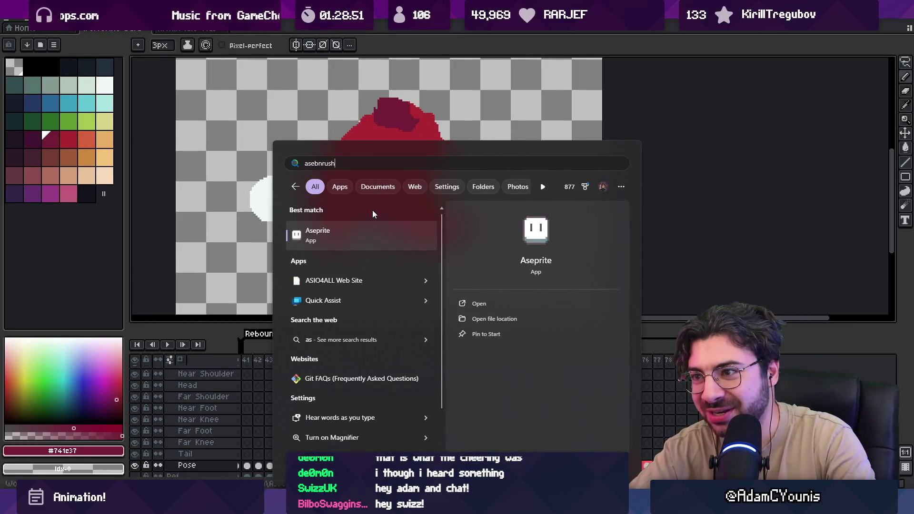
key(ctrl+BackSpace)
key(Escape)
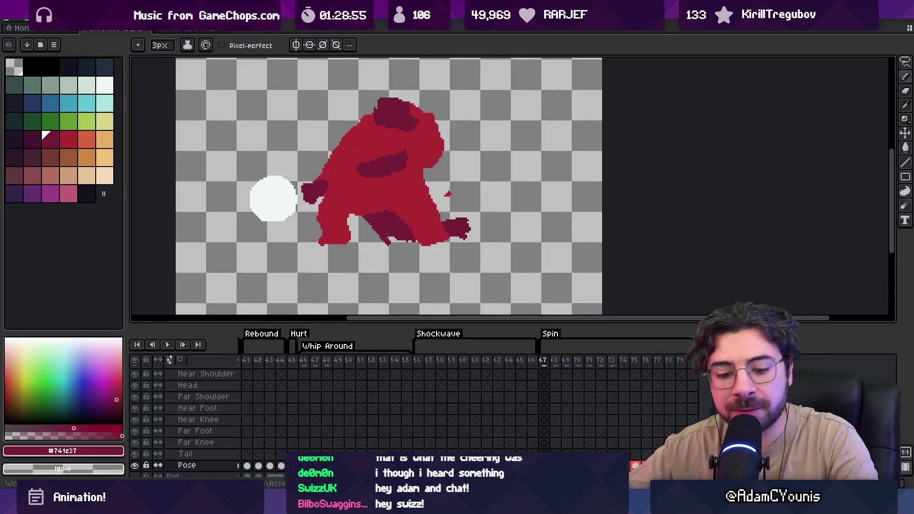
key(super)
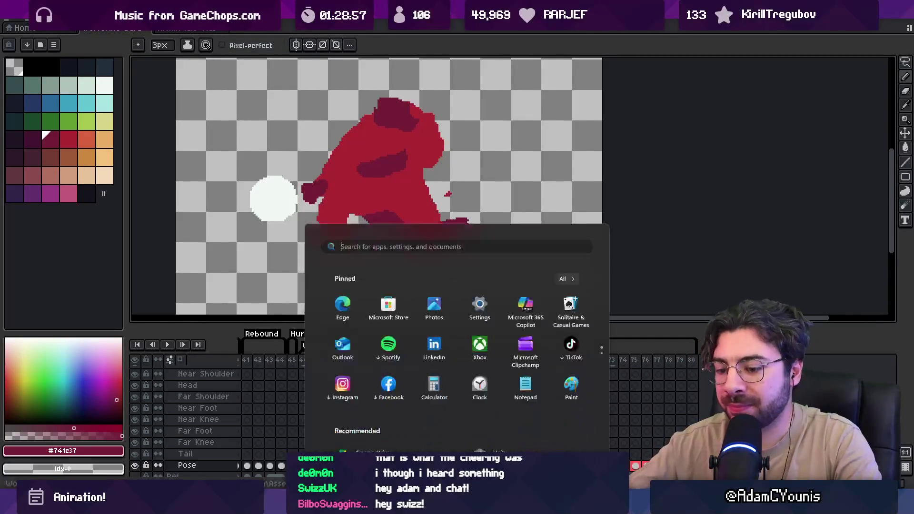
text(aseprite)
key(Return)
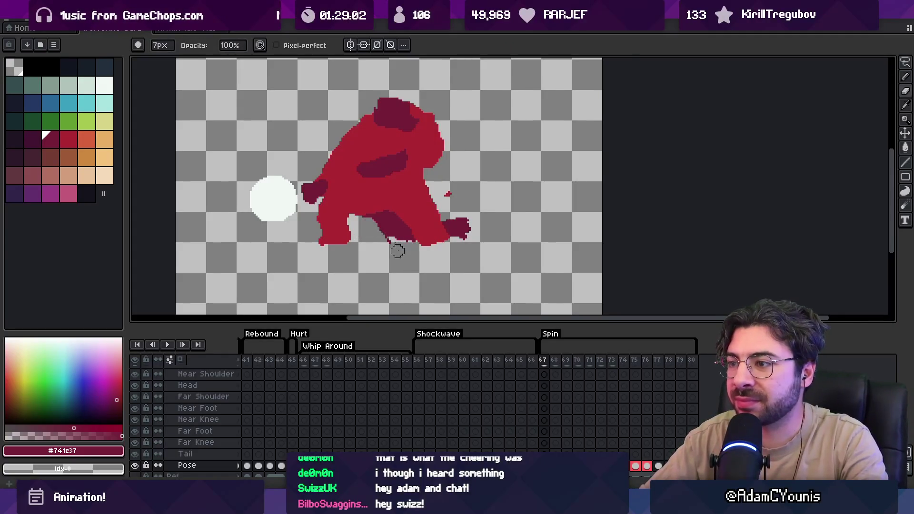
Paint more red onto the brawler's tail tip.
key(x)
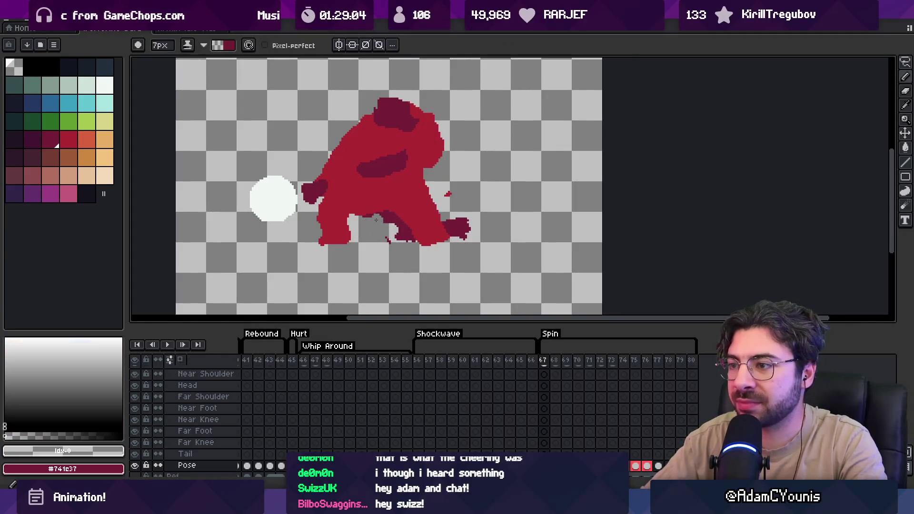
key(x)
key(x)
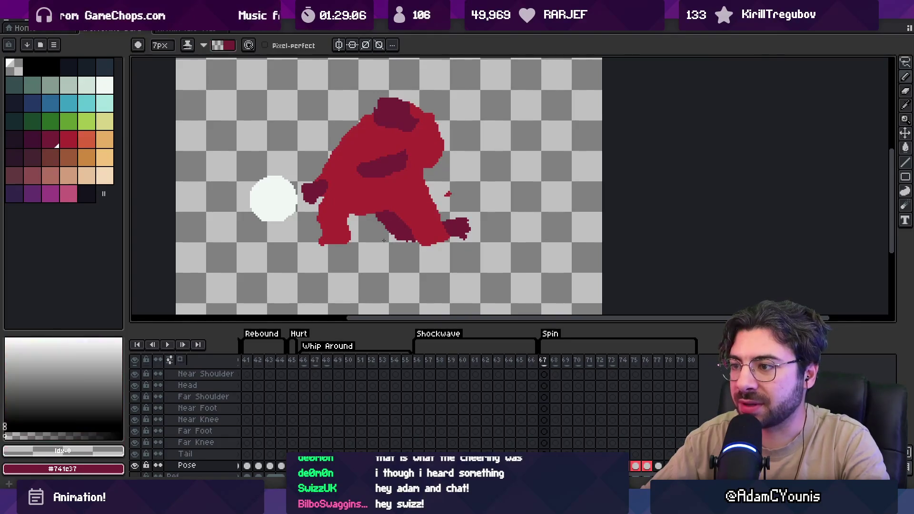
key(x)
key(x)
key(x)
drag(451, 235, 459, 229)
key(x)
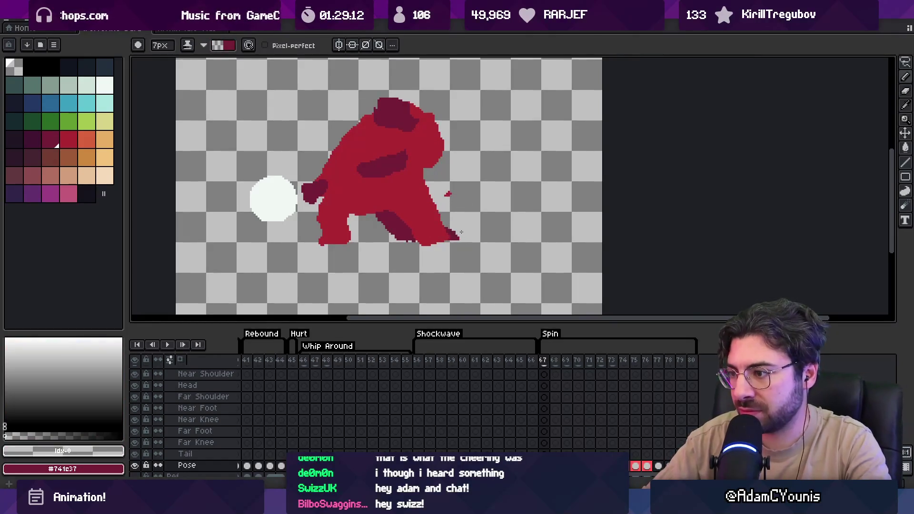
key(Right)
key(Left)
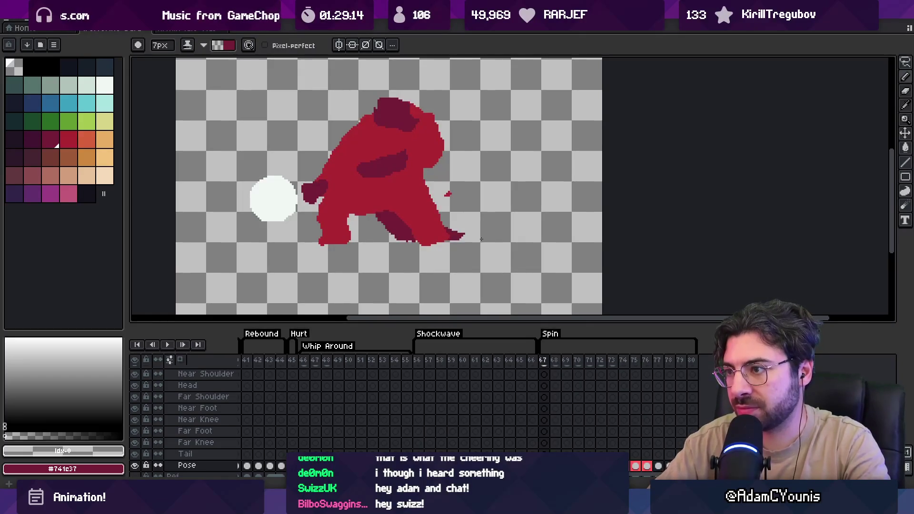
Repaint the dark red back leg on each of the following Spin frames.
key(x)
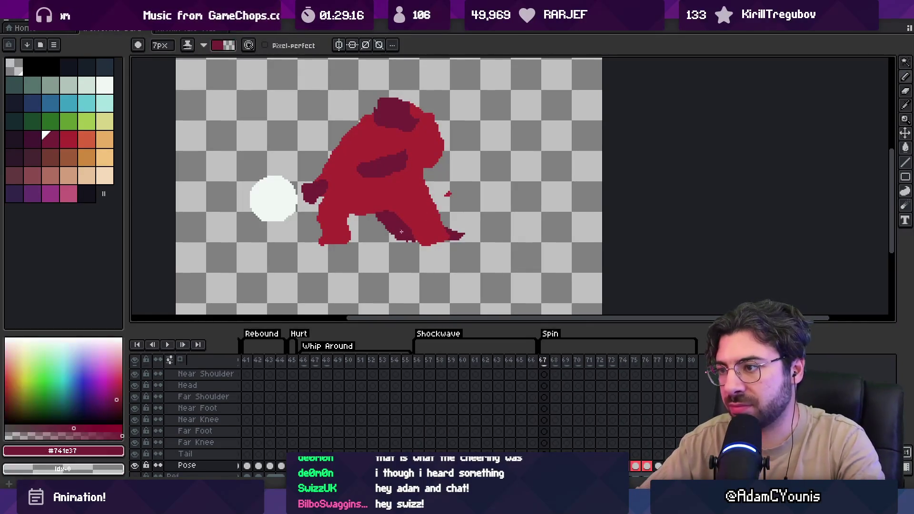
key(Right)
drag(398, 231, 400, 229)
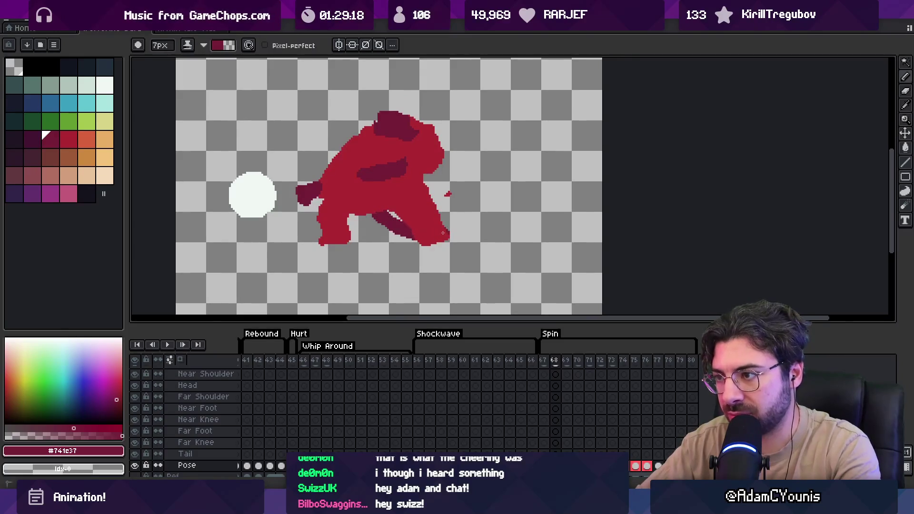
key(Right)
drag(383, 213, 412, 241)
key(Right)
mouse_move(383, 214)
mouse_down()
mouse_move(407, 236)
mouse_move(400, 216)
mouse_move(393, 227)
mouse_up()
key(Right)
key(Right)
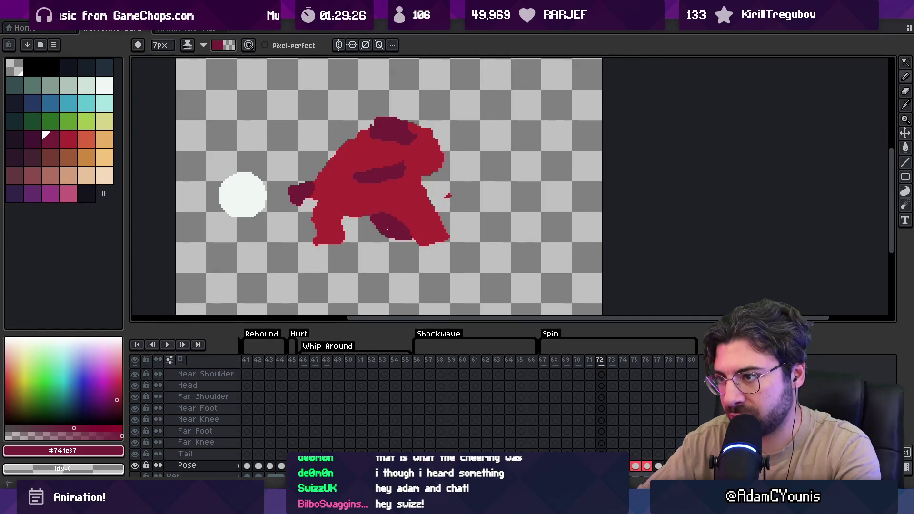
Step through frames 69–72 to review the poses, then select frames 67–72.
click(578, 421)
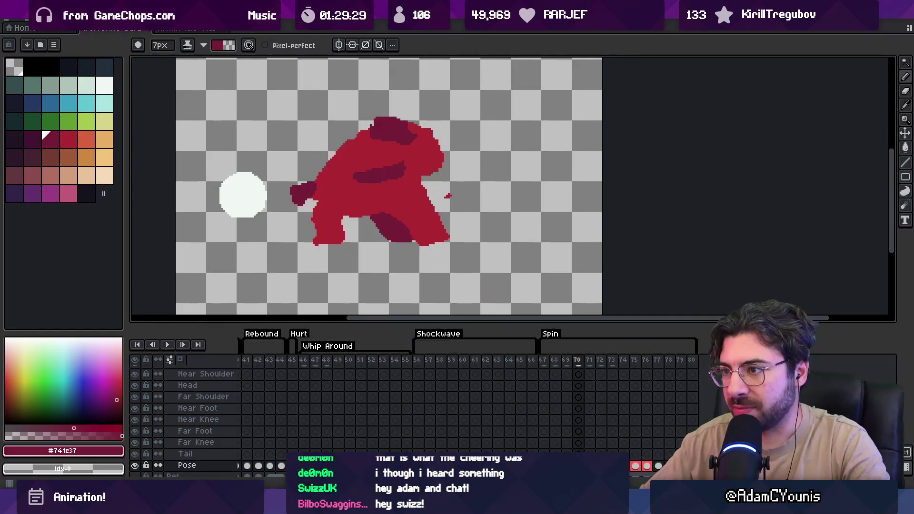
key(Left)
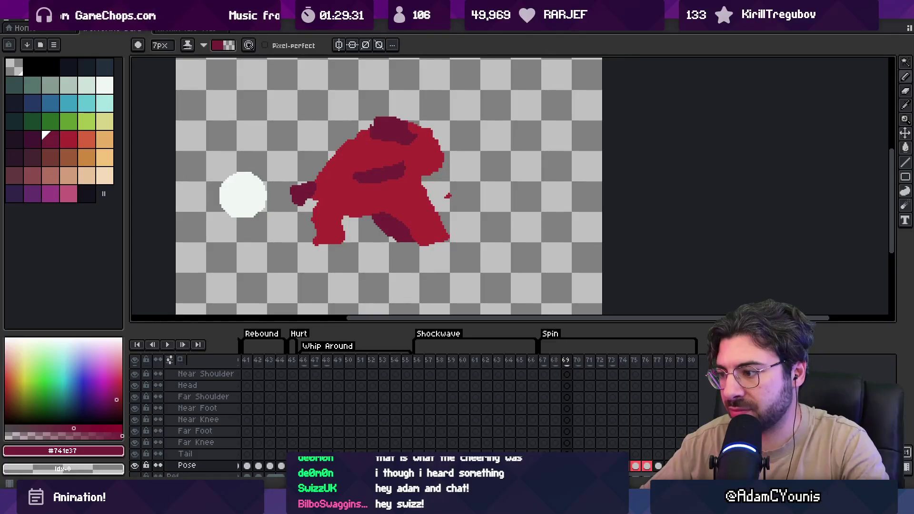
key(Right)
key(Right)
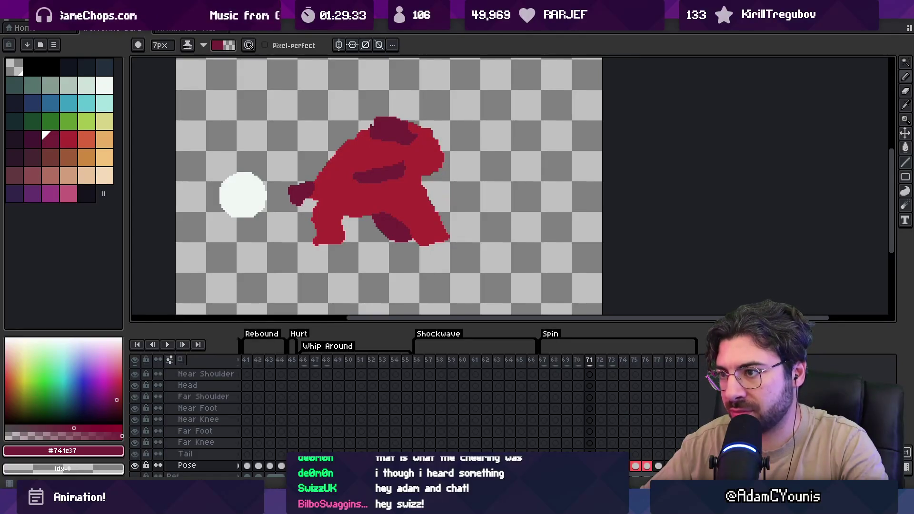
key(Right)
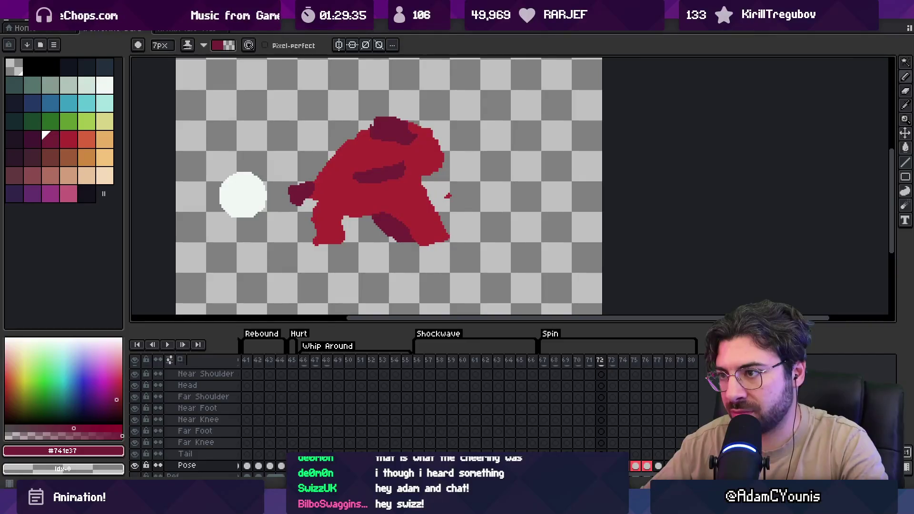
key(Right)
mouse_move(543, 362)
mouse_down()
mouse_move(626, 371)
mouse_move(604, 377)
mouse_up()
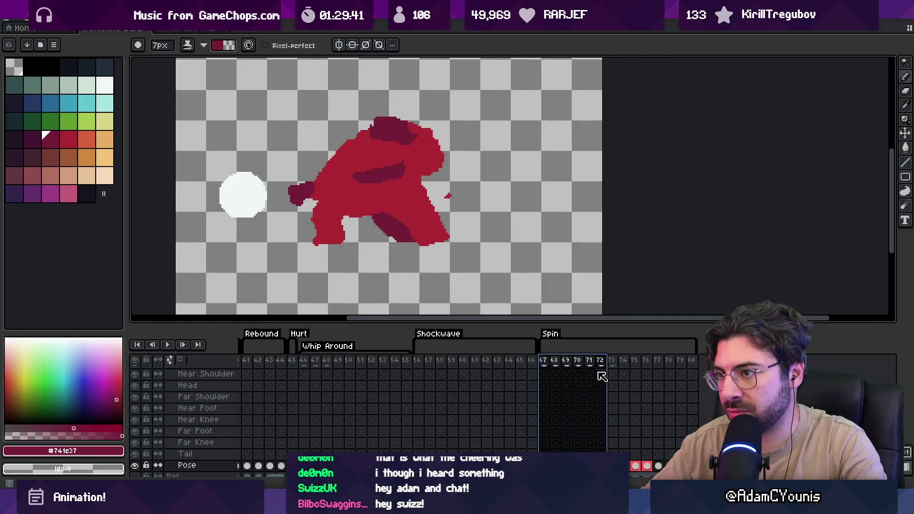
Lasso the whole brawler figure and nudge it slightly left.
key(Escape)
key(v)
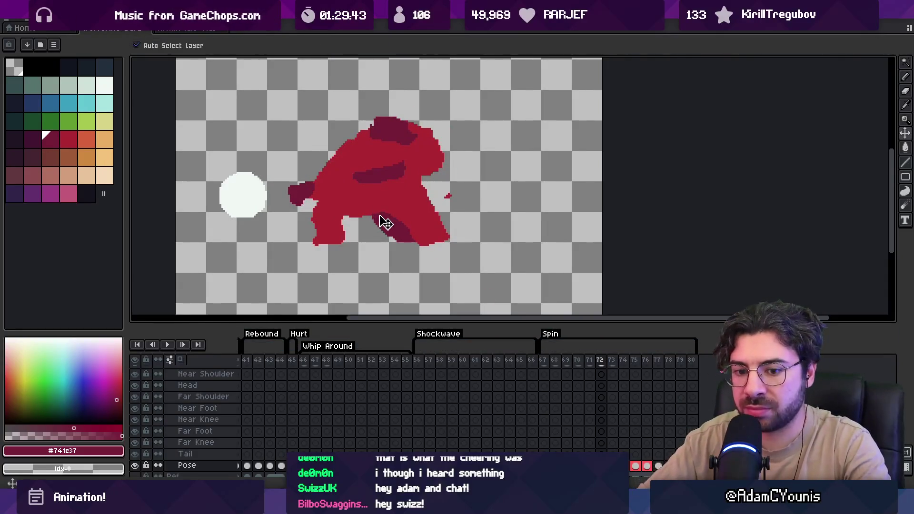
key(q)
mouse_move(386, 99)
mouse_down()
mouse_move(280, 158)
mouse_move(388, 242)
mouse_move(416, 119)
mouse_up()
drag(276, 185, 272, 186)
key(Return)
On frame 72, shift the figure slightly right, then select frames 70–72.
mouse_move(579, 376)
mouse_down()
mouse_move(607, 363)
mouse_move(596, 364)
mouse_up()
click(600, 364)
key(v)
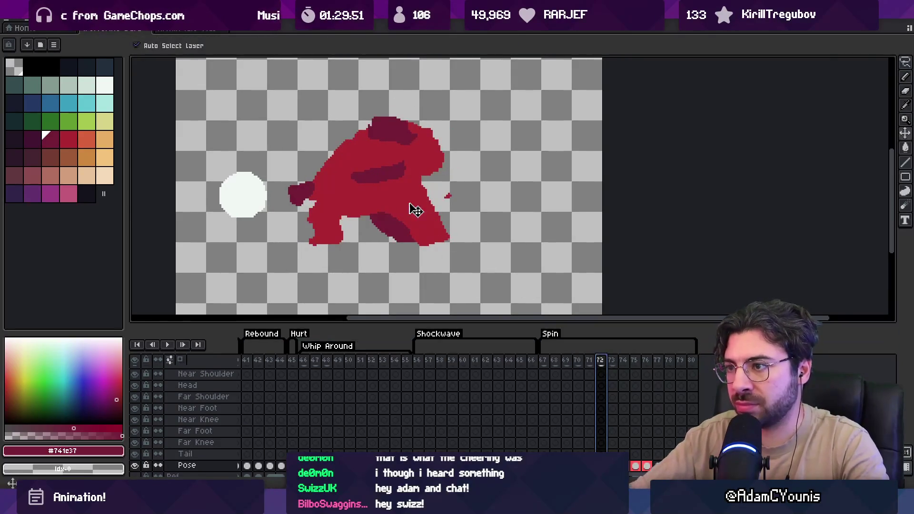
drag(407, 208, 410, 208)
drag(577, 365, 605, 364)
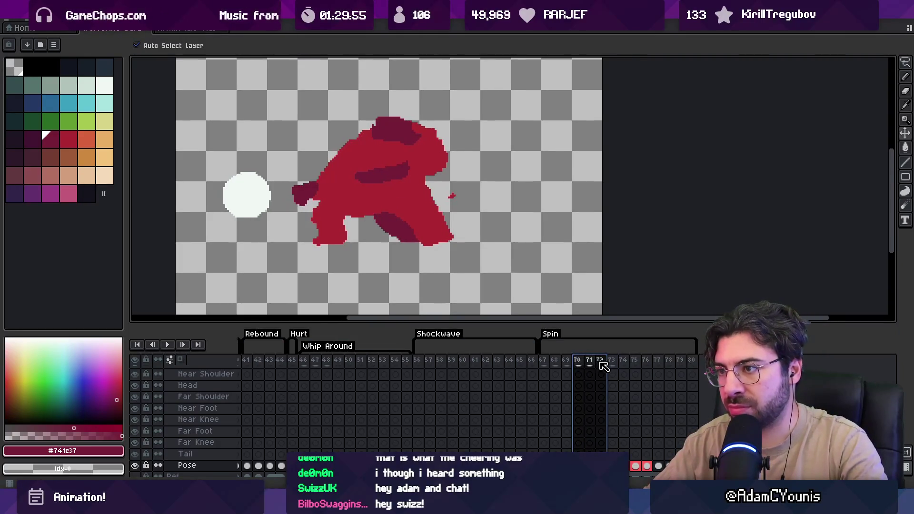
Reshape the dark torso shading on frame 72, extending it downward.
key(b)
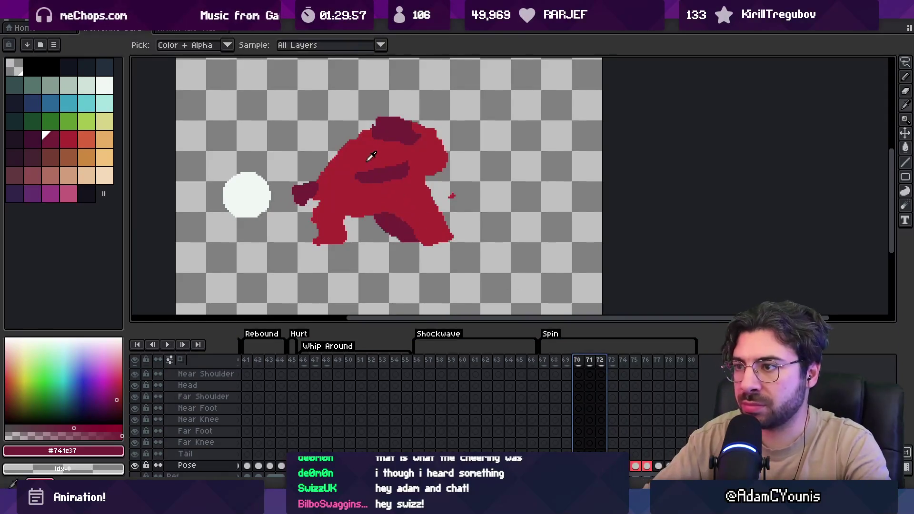
alt+click(357, 175)
click(363, 165)
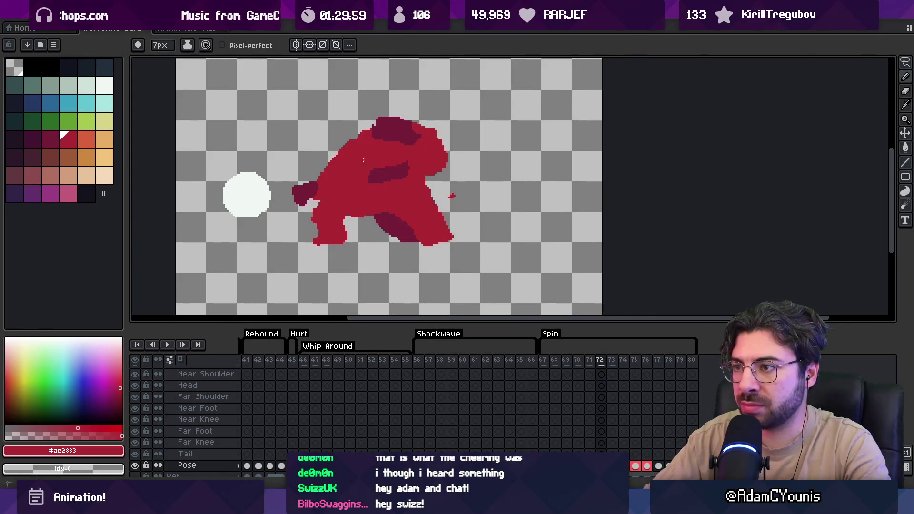
alt+click(388, 176)
mouse_move(383, 180)
mouse_down()
mouse_move(407, 175)
mouse_move(417, 183)
mouse_move(400, 189)
mouse_up()
alt+click(410, 164)
click(410, 171)
alt+click(399, 181)
alt+click(376, 160)
Select frames 69–72 and extend the dark torso shading up and right.
drag(566, 360, 603, 366)
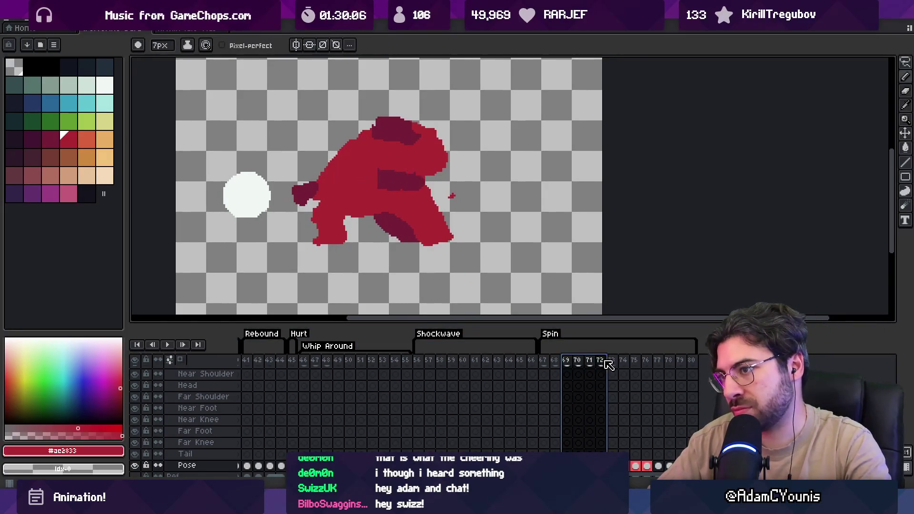
alt+click(402, 183)
drag(425, 164, 402, 188)
alt+click(373, 182)
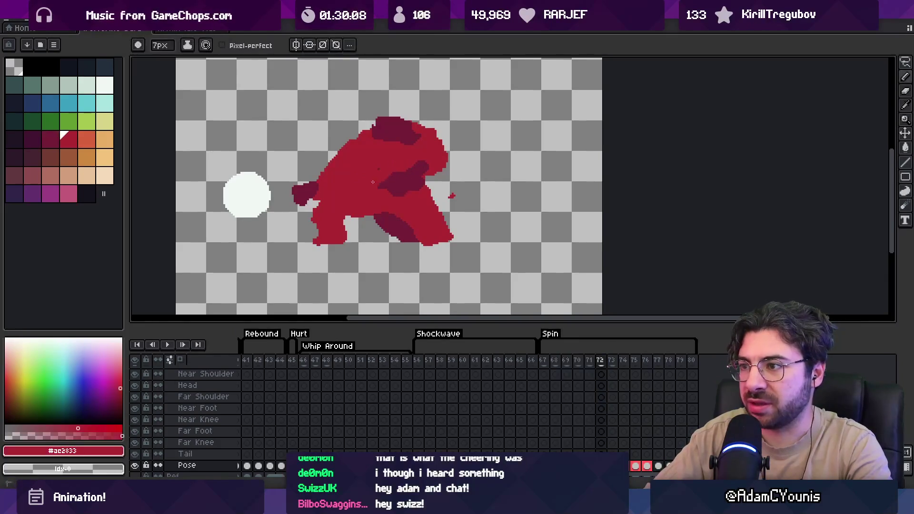
Lasso the head and chest, move the head upward, and fill the gap with red.
key(m)
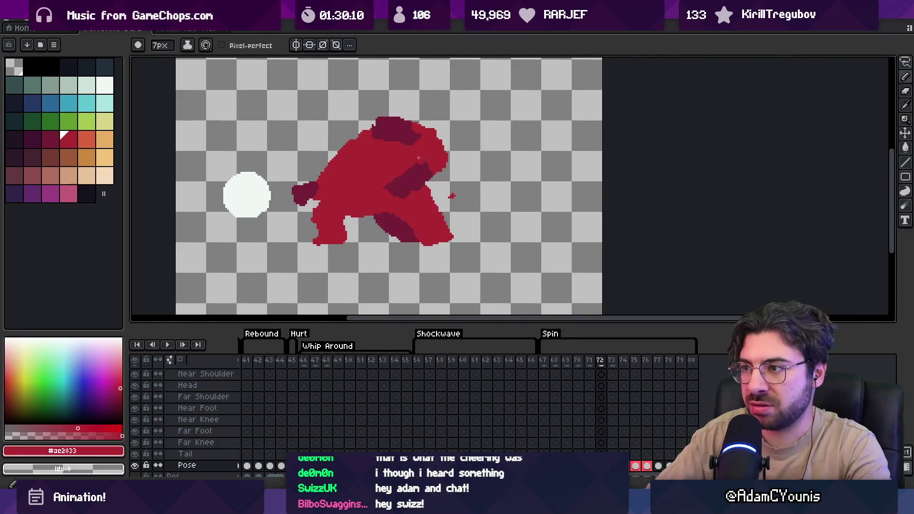
mouse_move(387, 123)
mouse_down()
mouse_move(354, 116)
mouse_move(399, 103)
mouse_up()
key(Return)
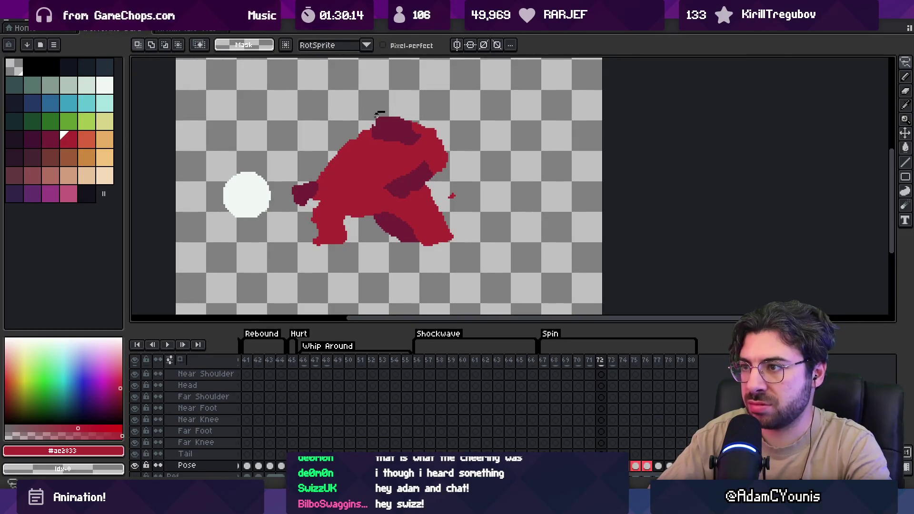
mouse_move(413, 144)
mouse_down()
mouse_move(395, 127)
mouse_move(403, 124)
mouse_move(389, 141)
mouse_up()
key(Return)
key(b)
key(p)
key(i)
key(b)
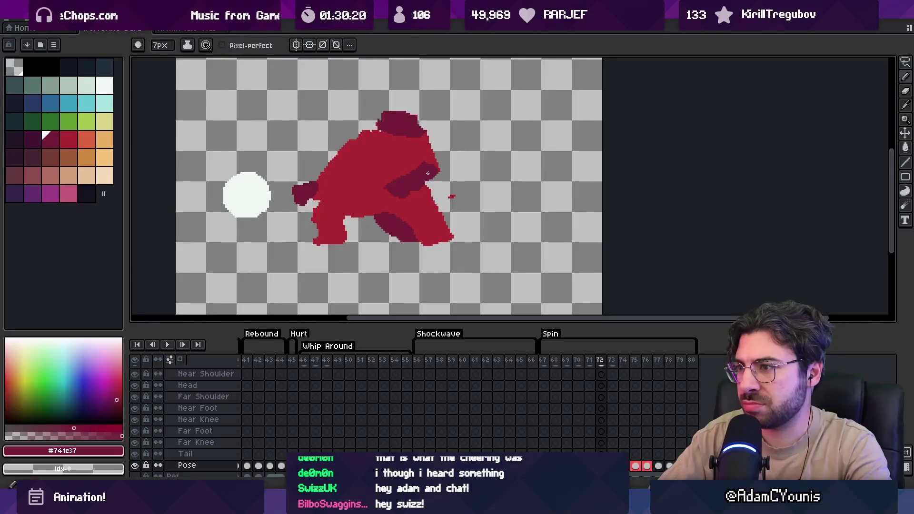
Paint red along the figure's upper-left edge and loop-play frames 71–72.
drag(566, 361, 602, 363)
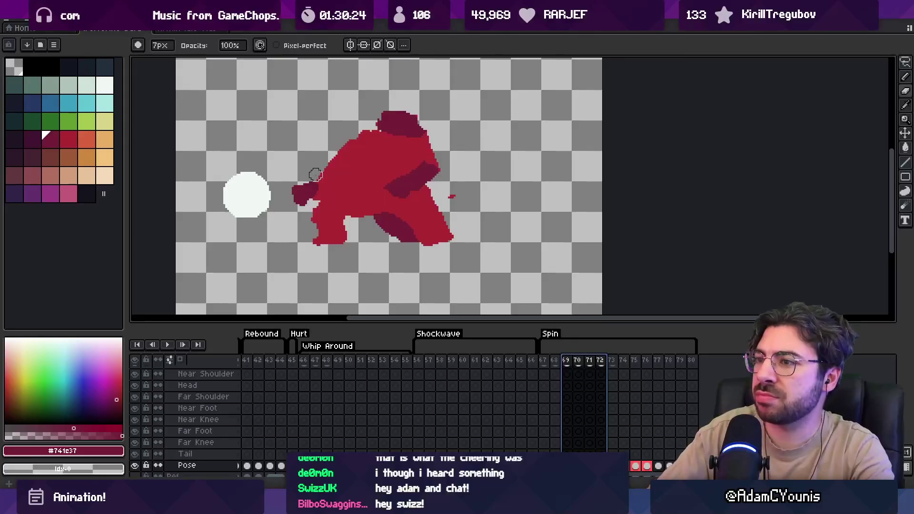
drag(315, 174, 349, 136)
click(593, 363)
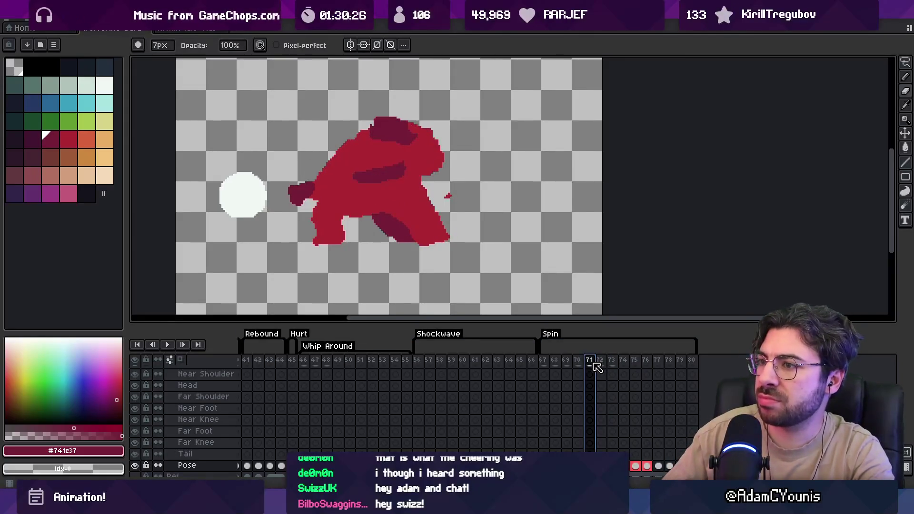
key(Right)
key(Left)
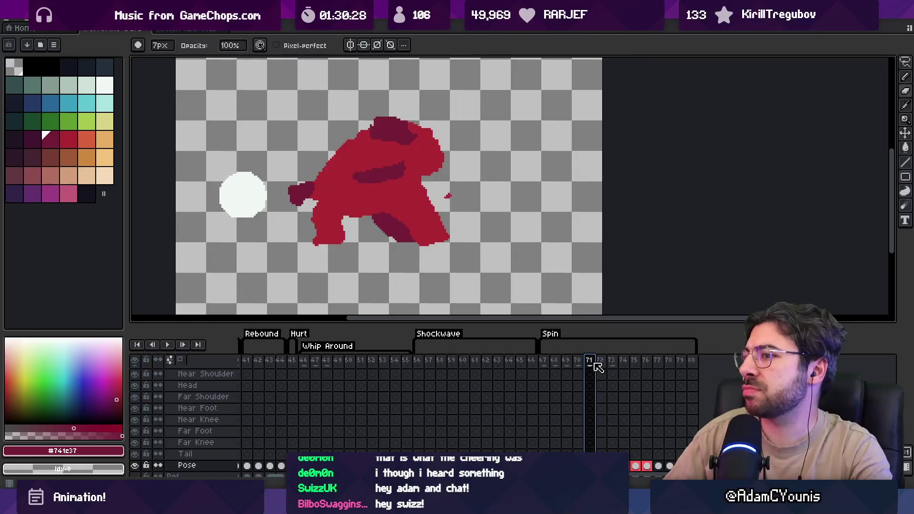
drag(594, 362, 600, 362)
key(m)
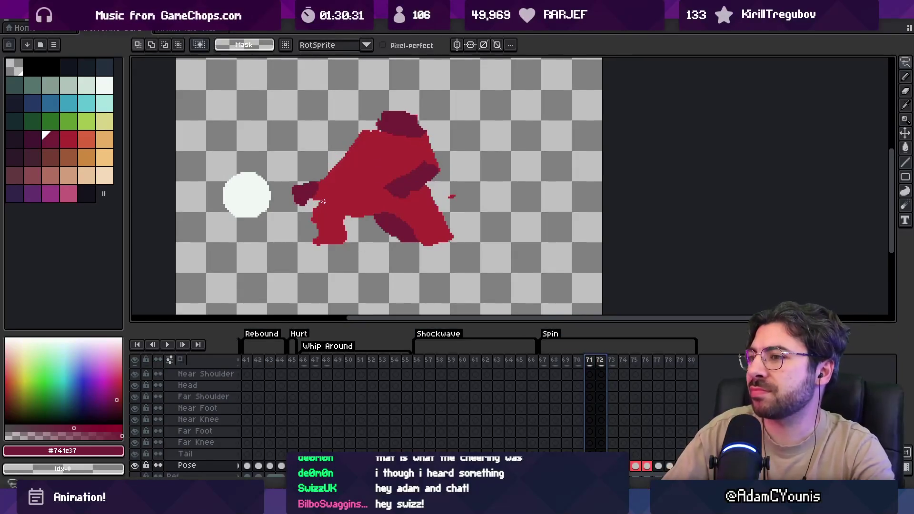
key(shift+Left)
key(shift+Left)
key(Return)
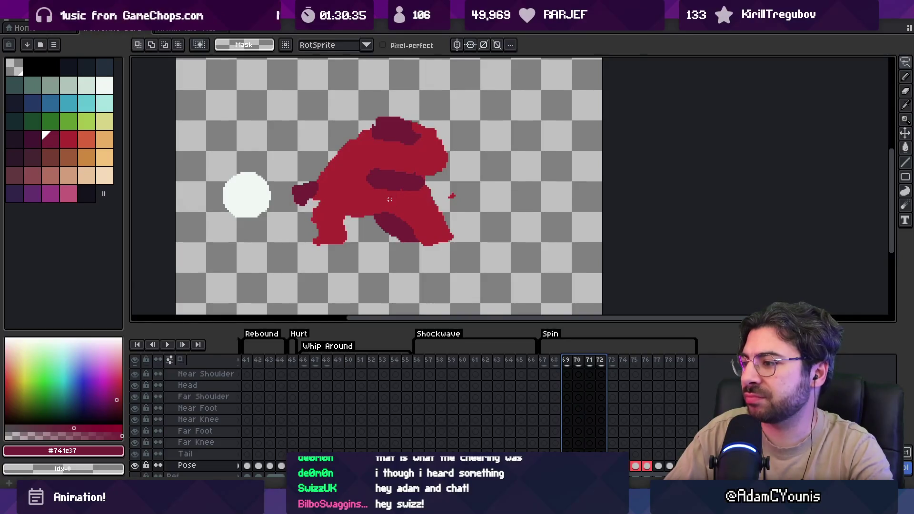
Return to frame 72 on the Pose layer and pick the bright and dark red colours.
scroll(601, 367, up, 5)
click(566, 371)
click(601, 372)
key(b)
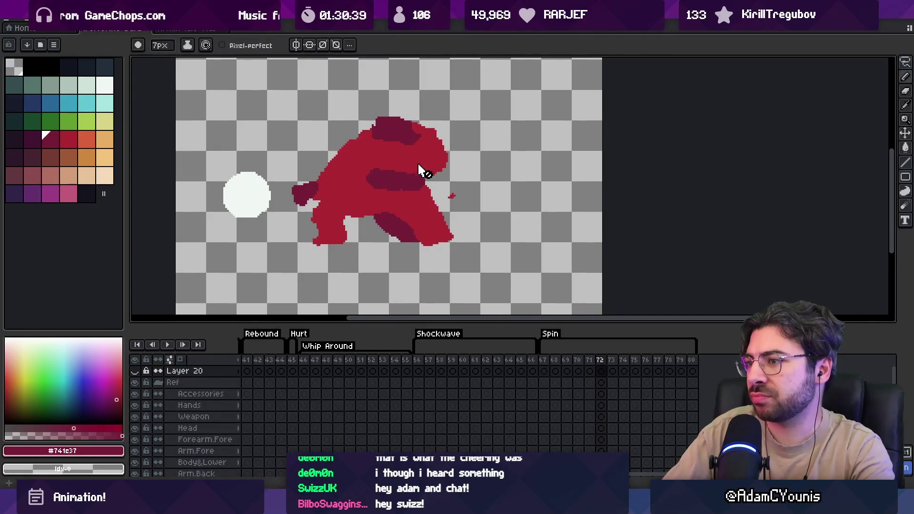
ctrl+click(399, 183)
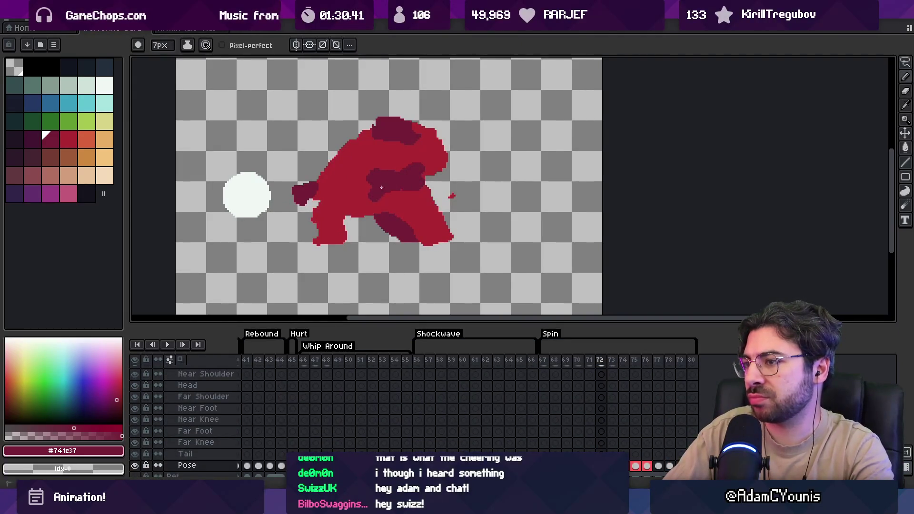
alt+click(364, 179)
alt+click(403, 183)
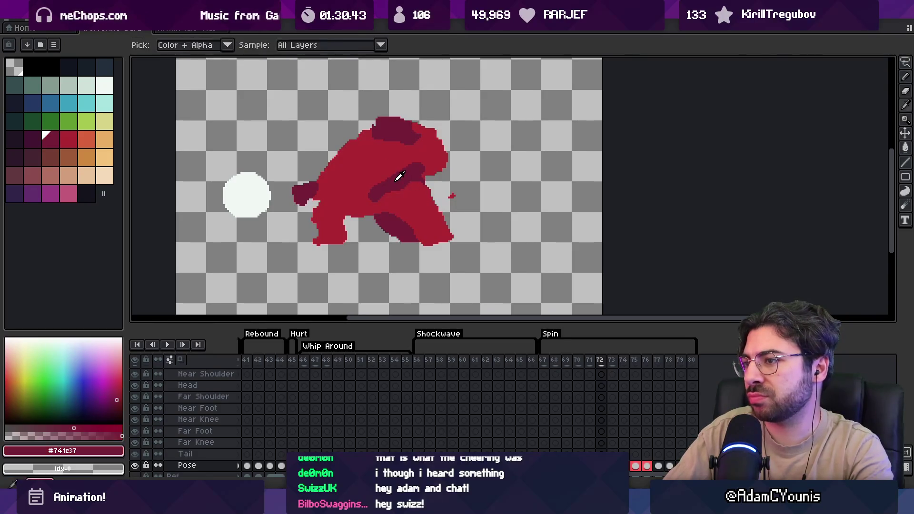
Magic-wand the dark head patch and move it up and right.
key(w)
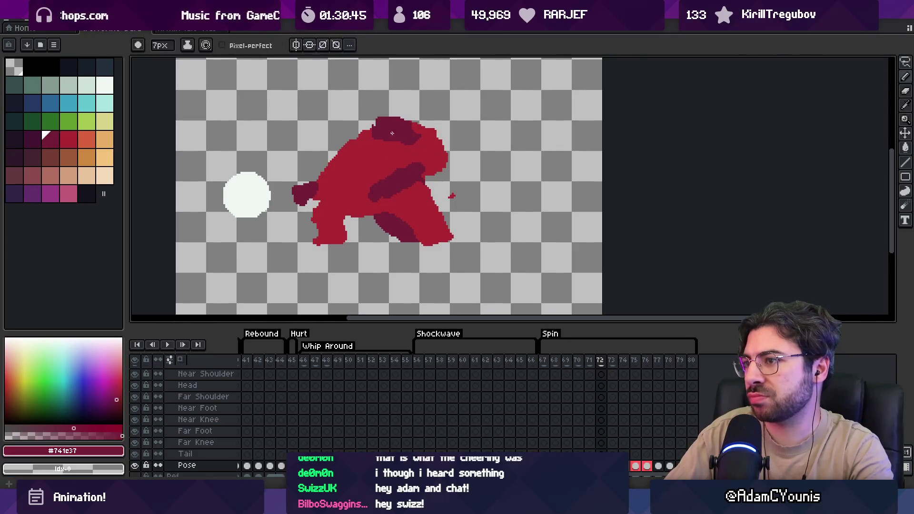
click(398, 136)
drag(402, 140, 411, 133)
key(b)
alt+click(411, 145)
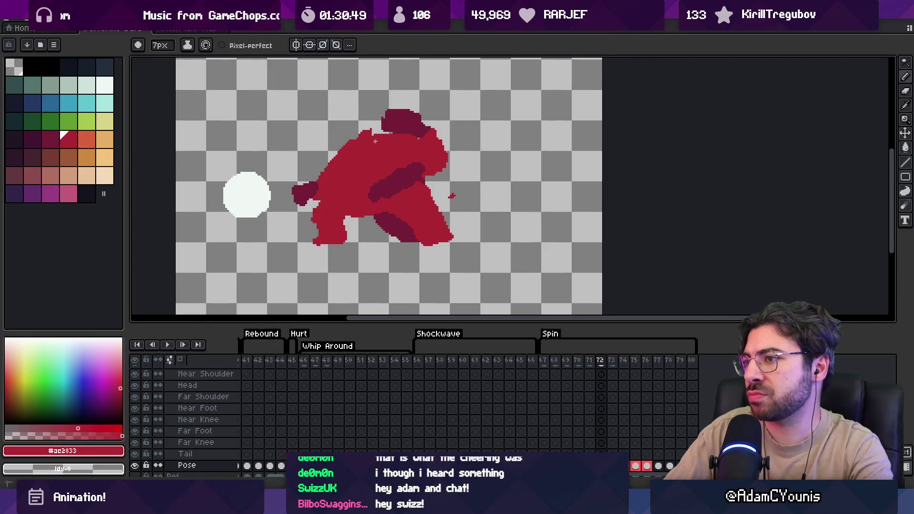
key(e)
scroll(367, 133, down, 3)
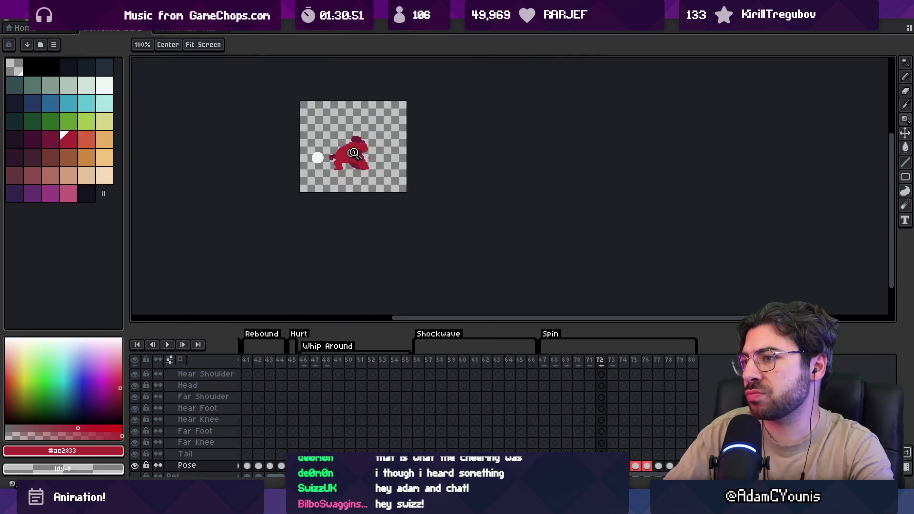
scroll(326, 134, up, 2)
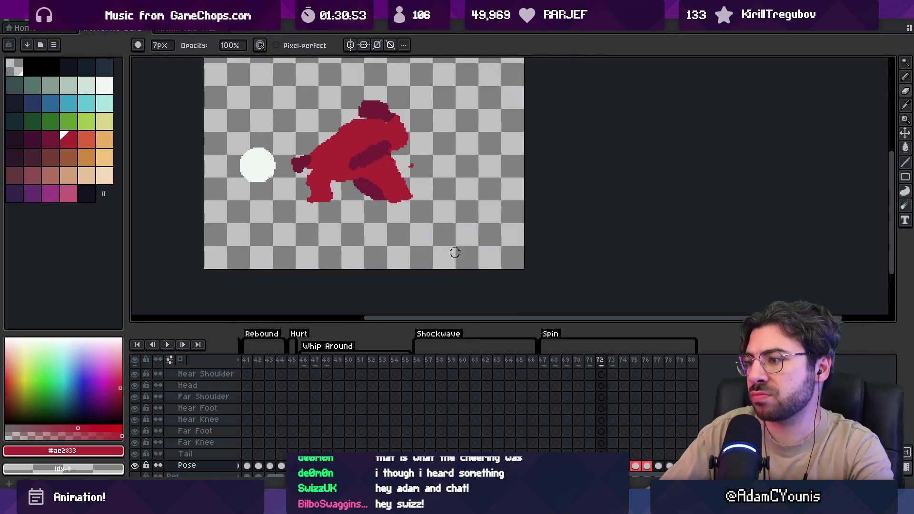
drag(543, 361, 606, 361)
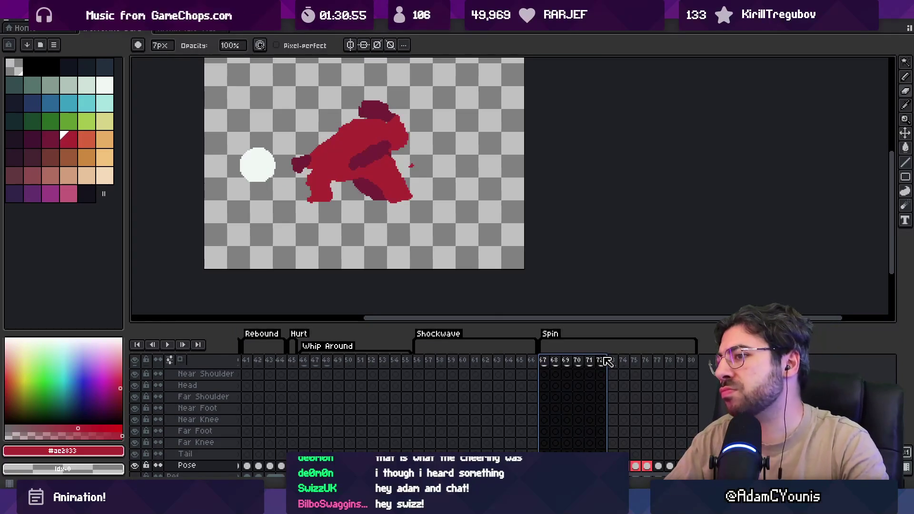
key(v)
click(312, 173)
mouse_move(307, 167)
mouse_down()
mouse_move(265, 178)
mouse_move(273, 184)
mouse_up()
click(310, 171)
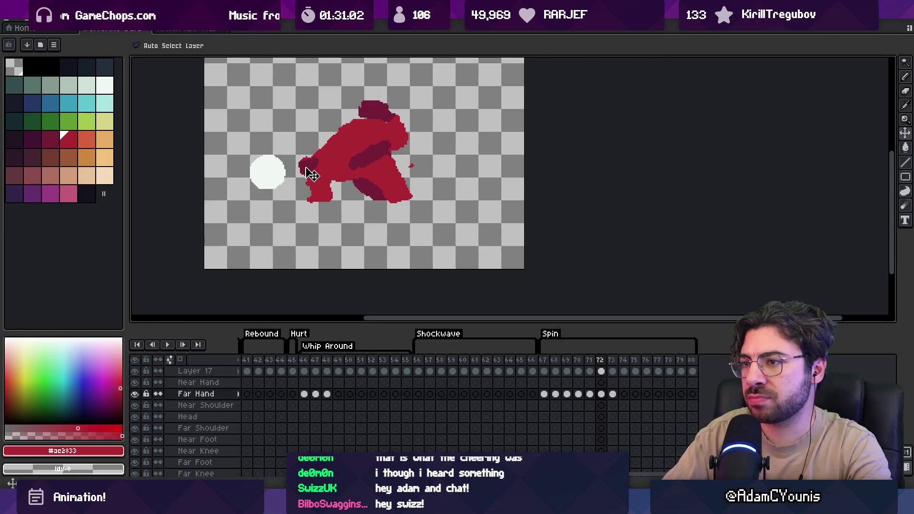
drag(544, 362, 617, 361)
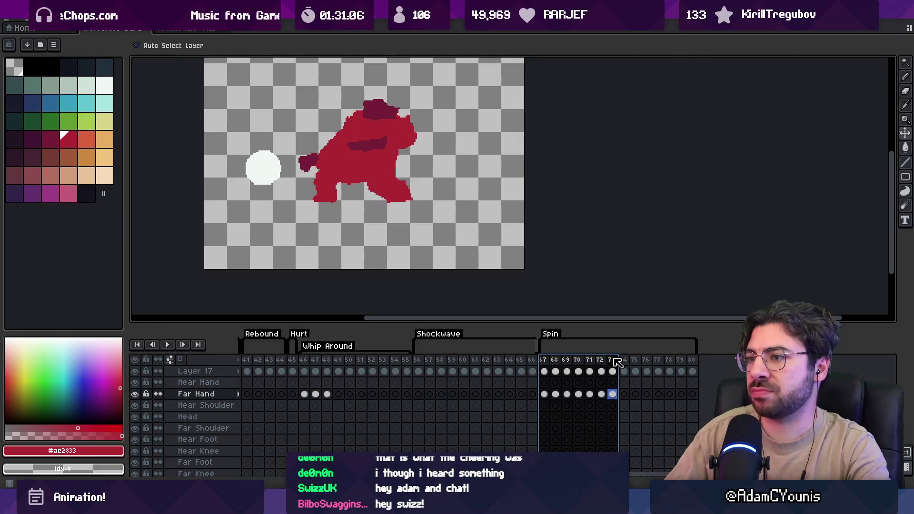
click(601, 394)
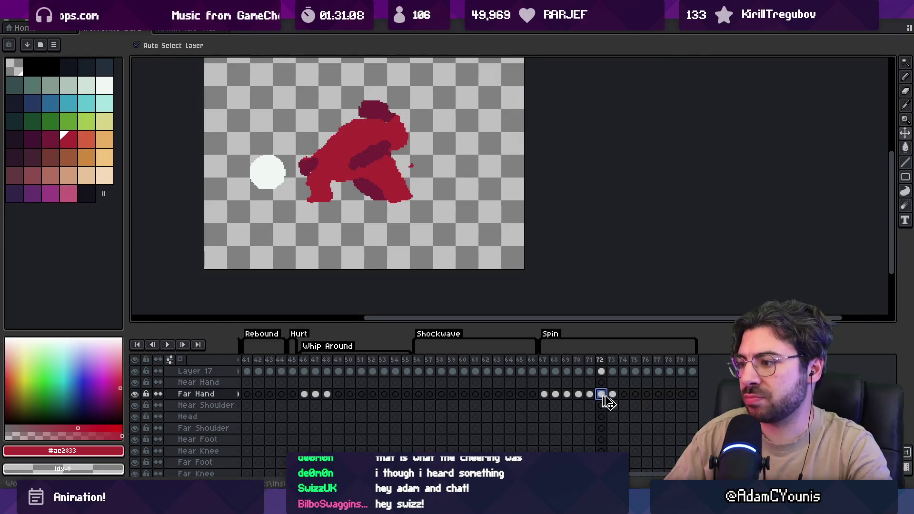
click(612, 394)
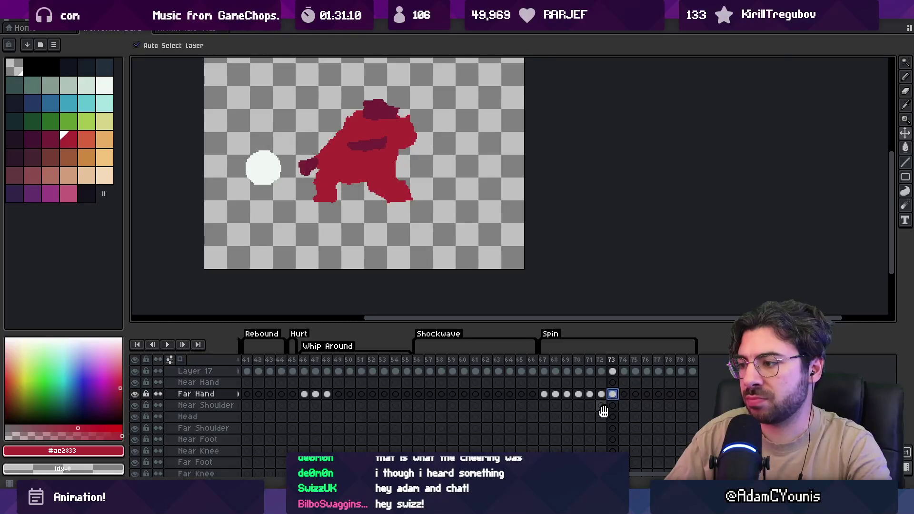
scroll(603, 412, down, 3)
click(597, 448)
key(Right)
drag(538, 364, 612, 366)
scroll(334, 171, up, 3)
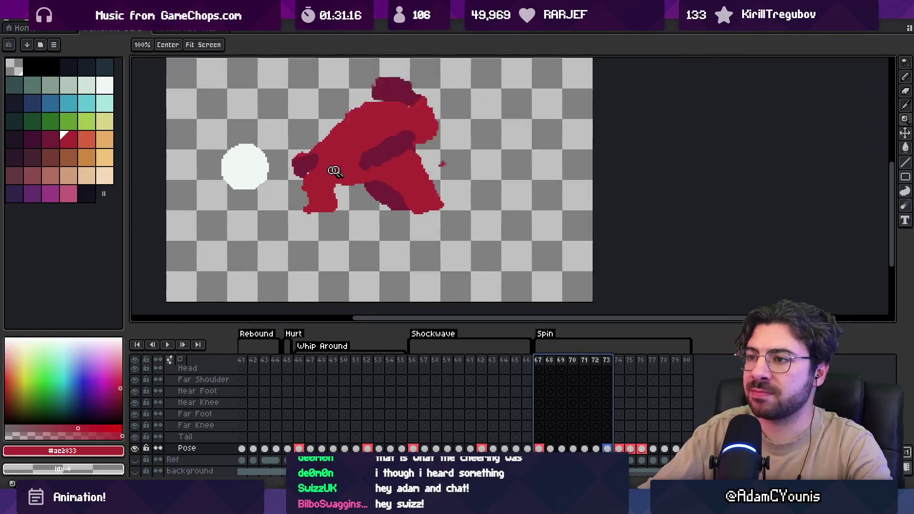
On frame 73, shift the white ball right and down, and move the dark arm about 60 px right.
drag(245, 206, 272, 216)
drag(327, 192, 341, 184)
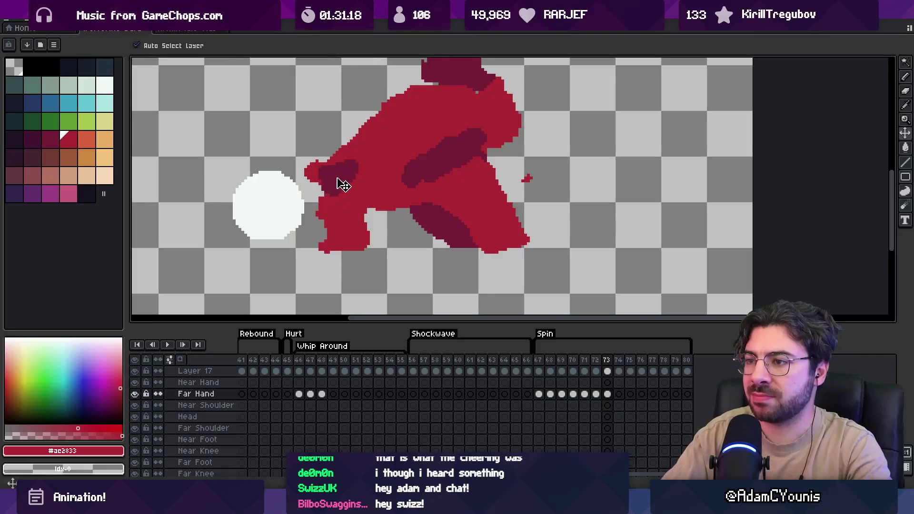
click(443, 167)
click(460, 164)
drag(460, 163, 488, 159)
key(g)
Extend the dark head shape to the right and repaint the red body edge below it.
scroll(418, 173, down, 3)
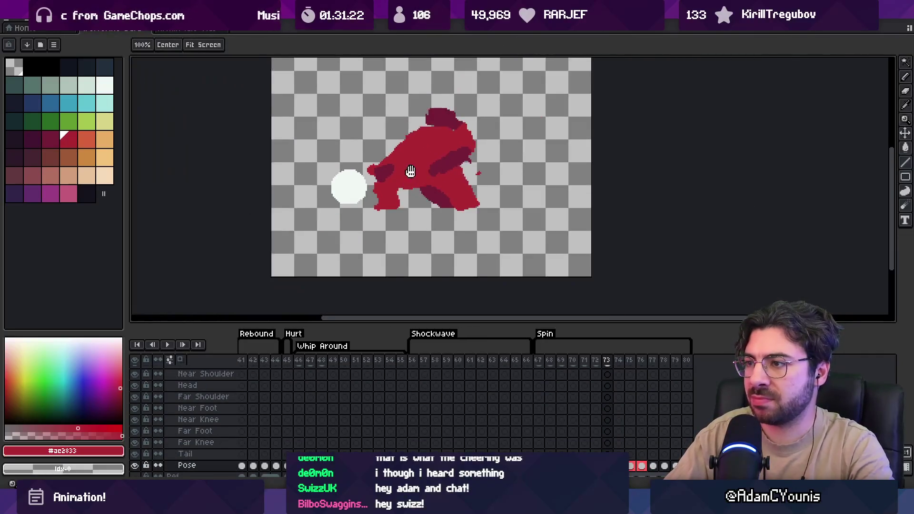
drag(573, 367, 616, 365)
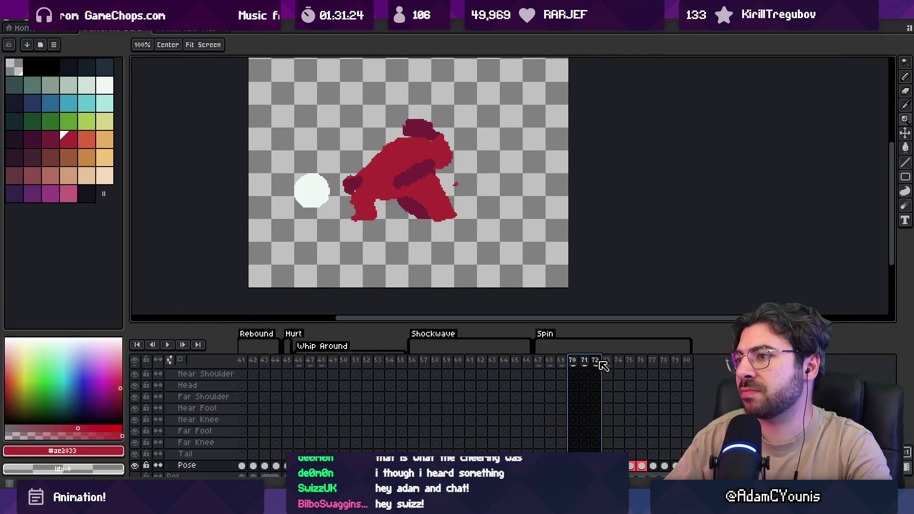
click(430, 127)
key(alt)
click(439, 136)
mouse_move(449, 128)
mouse_down()
mouse_move(469, 139)
mouse_move(461, 160)
mouse_up()
alt+click(452, 152)
Erase the left part of the dark head with a smaller brush and touch up the red and dark pixels.
alt+click(406, 143)
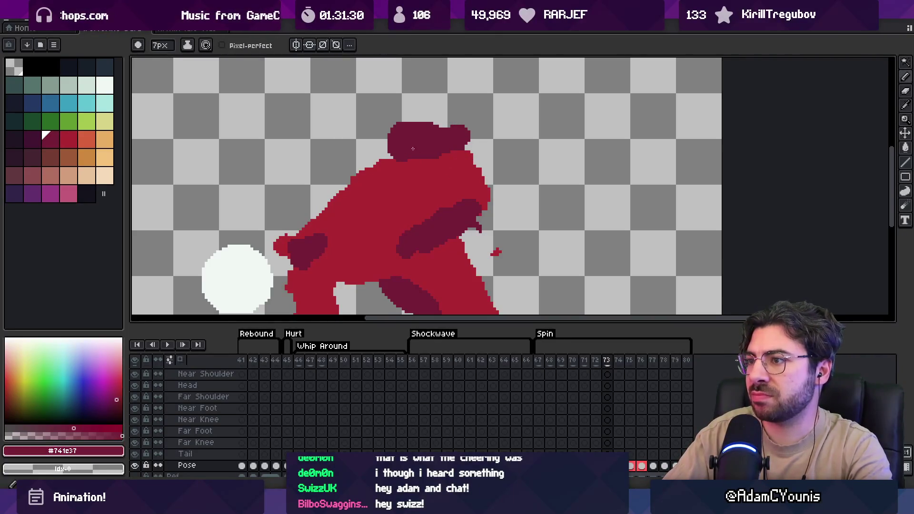
key(minus)
key(minus)
drag(396, 125, 387, 136)
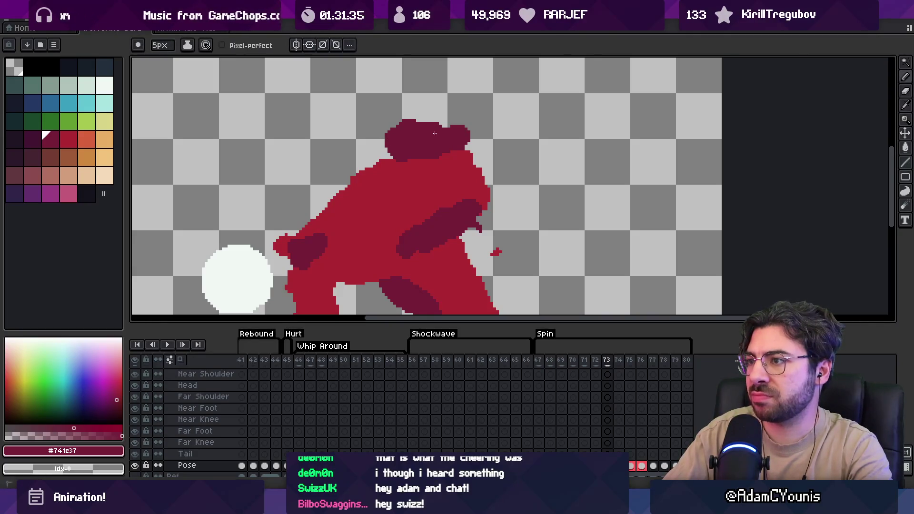
key(b)
key(e)
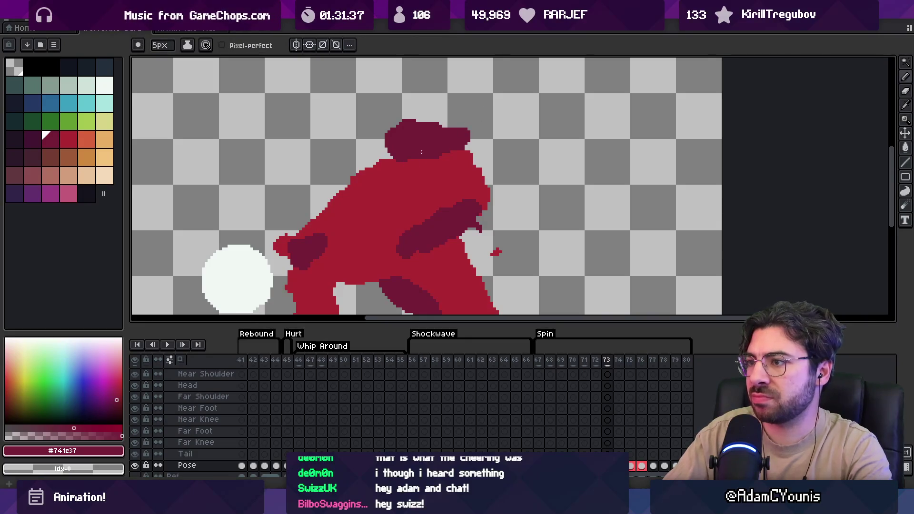
alt+click(387, 167)
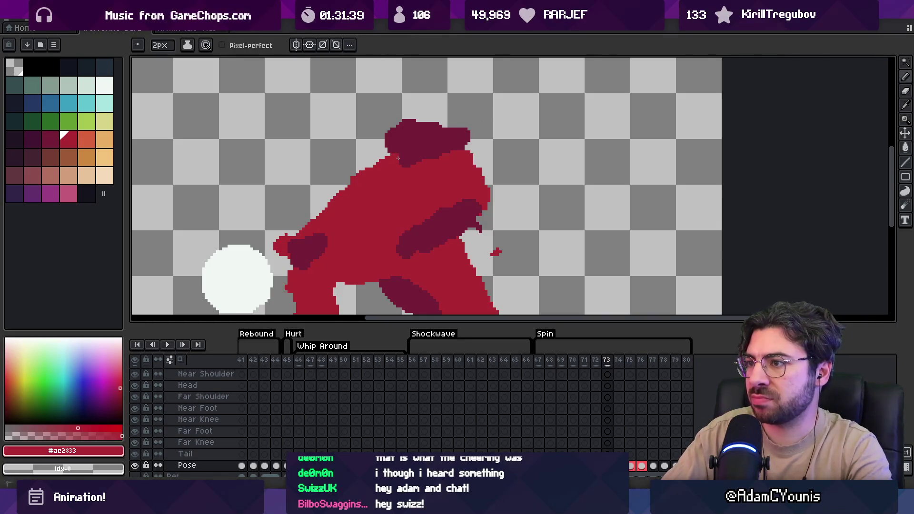
alt+click(394, 159)
Loop-play frames 71–73 and stop on frame 72 to select the head.
key(z)
scroll(464, 151, down, 1)
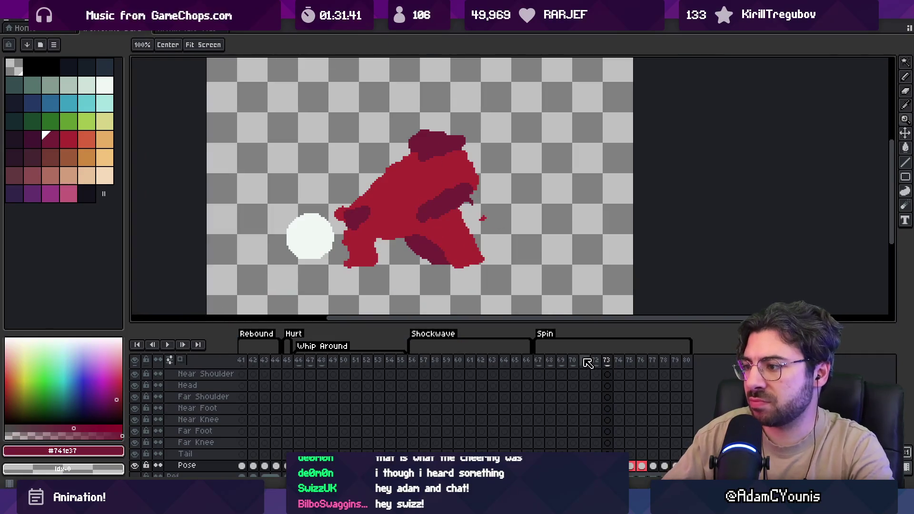
drag(583, 360, 614, 363)
key(Return)
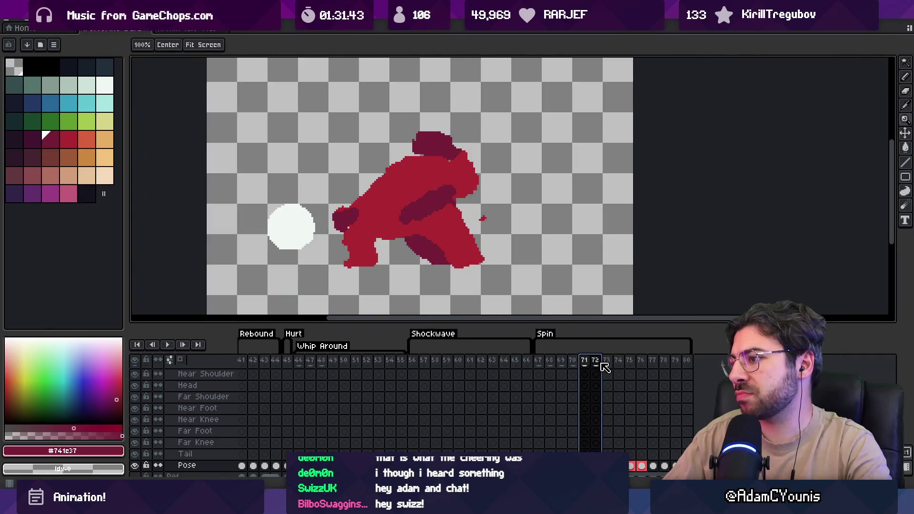
key(w)
click(433, 142)
click(595, 360)
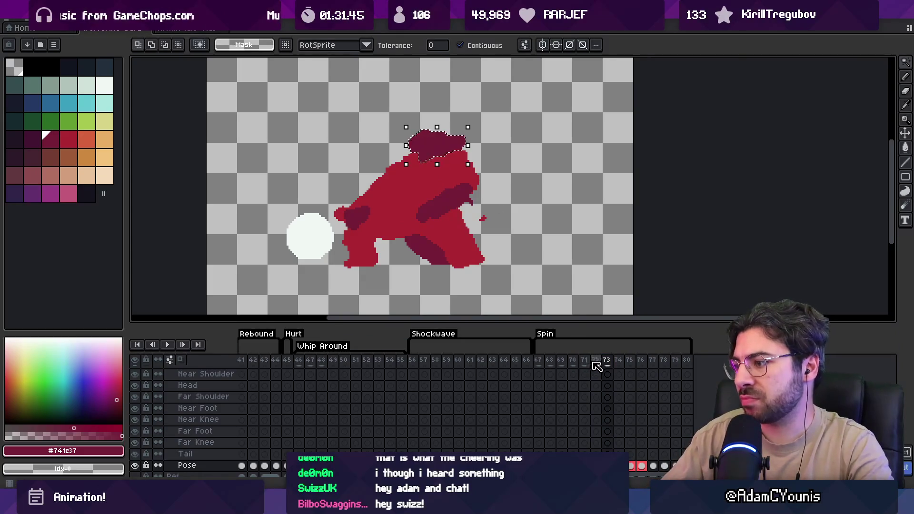
click(561, 289)
Tilt the dark head forward on frame 72 and clean its edges with the 2px pencil and eraser.
click(442, 145)
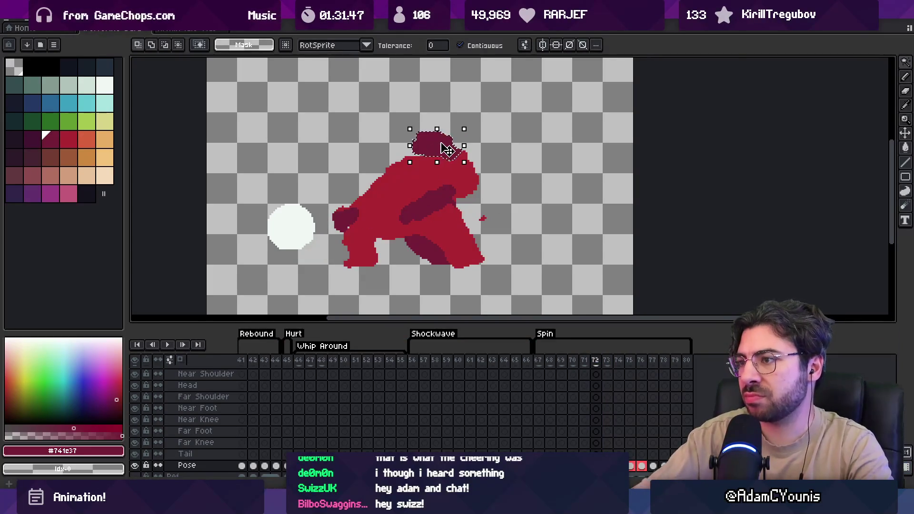
click(444, 146)
key(Return)
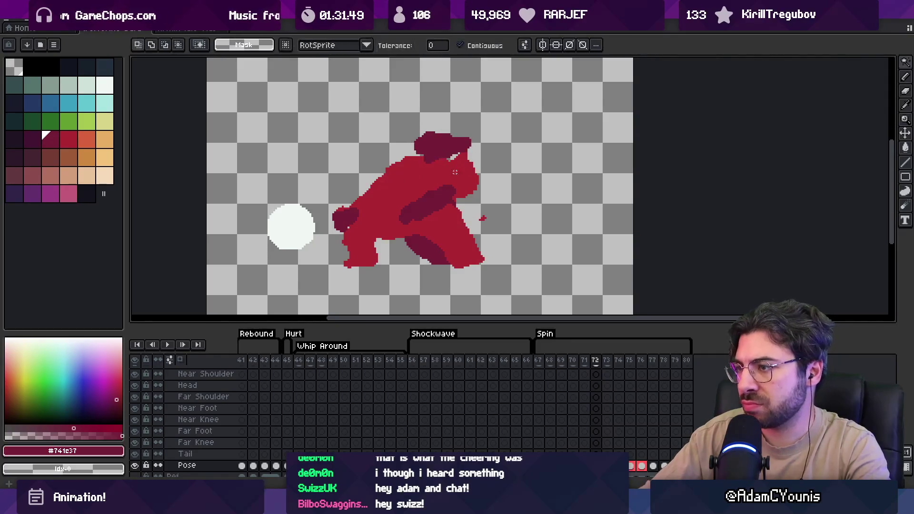
key(b)
alt+click(457, 162)
key(e)
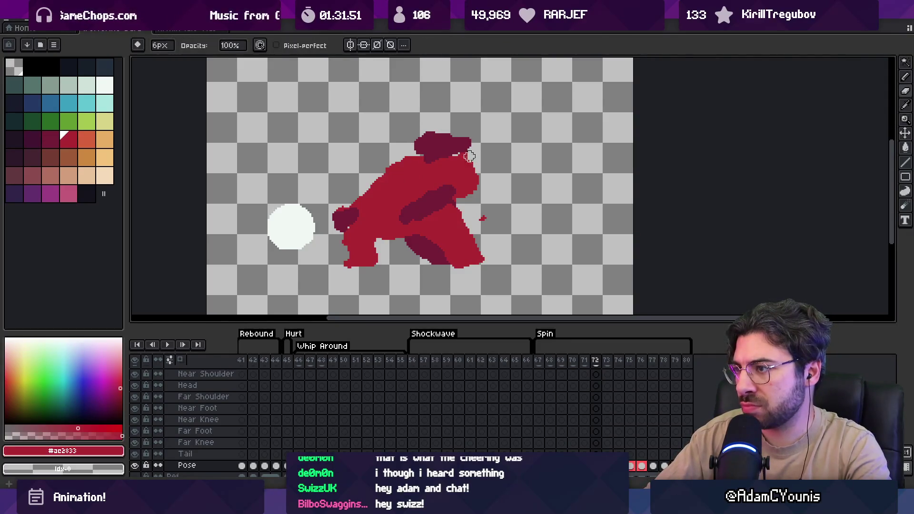
key(b)
alt+click(465, 150)
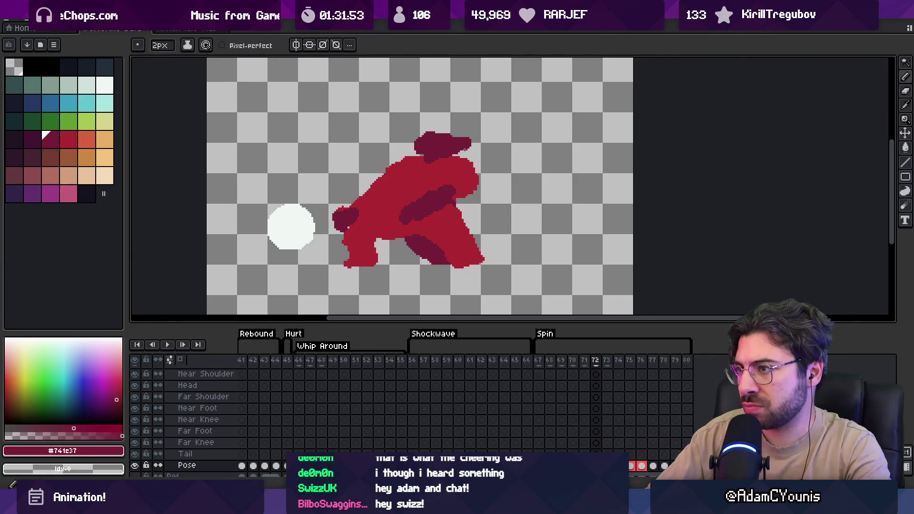
key(z)
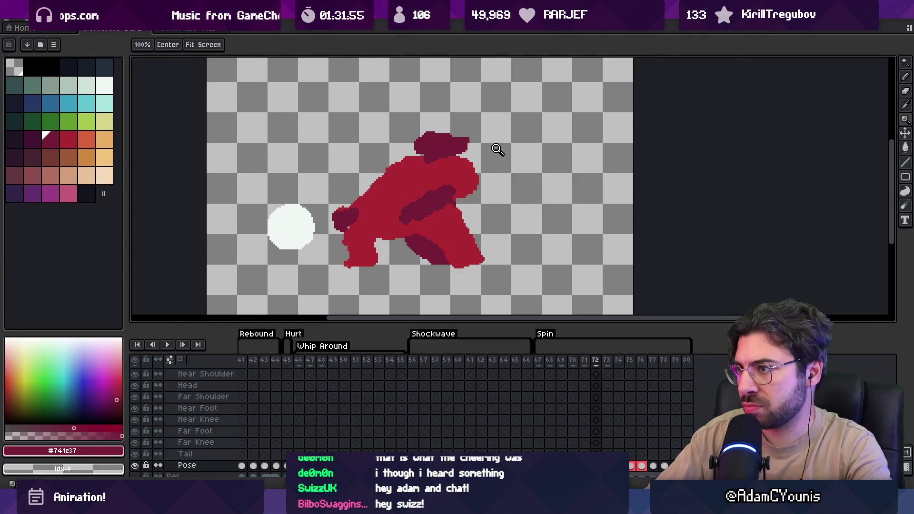
scroll(496, 149, down, 1)
click(566, 360)
Delete the old head on frame 72 and redraw it with the pencil in dark maroon and red.
mouse_move(570, 364)
mouse_down()
mouse_move(620, 364)
mouse_move(565, 366)
mouse_move(594, 369)
mouse_up()
scroll(405, 157, up, 3)
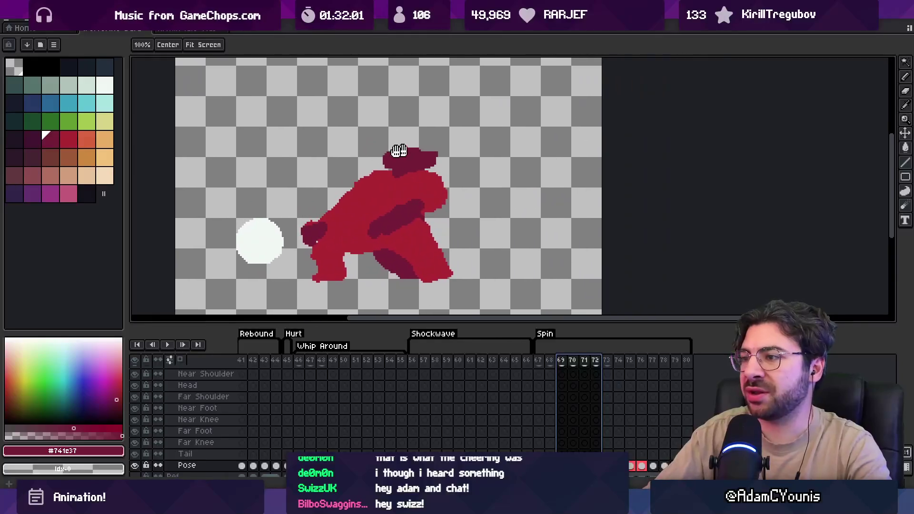
click(388, 133)
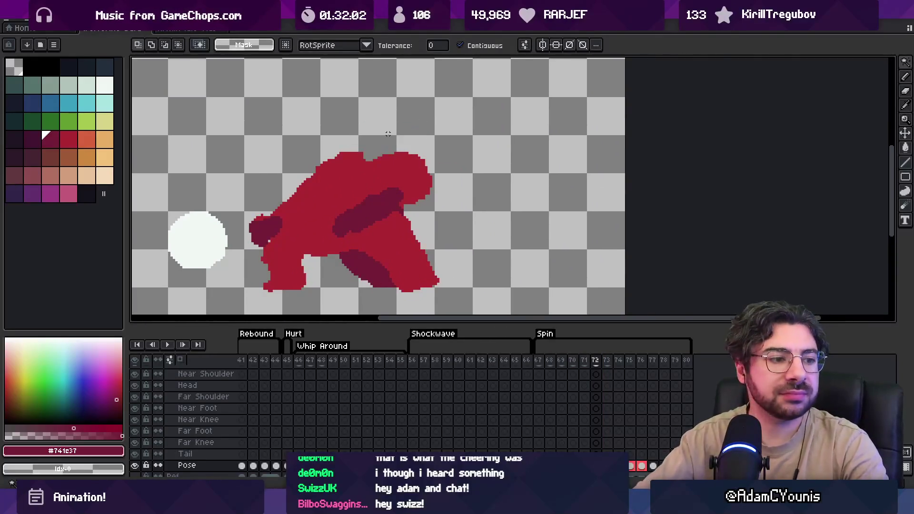
key(b)
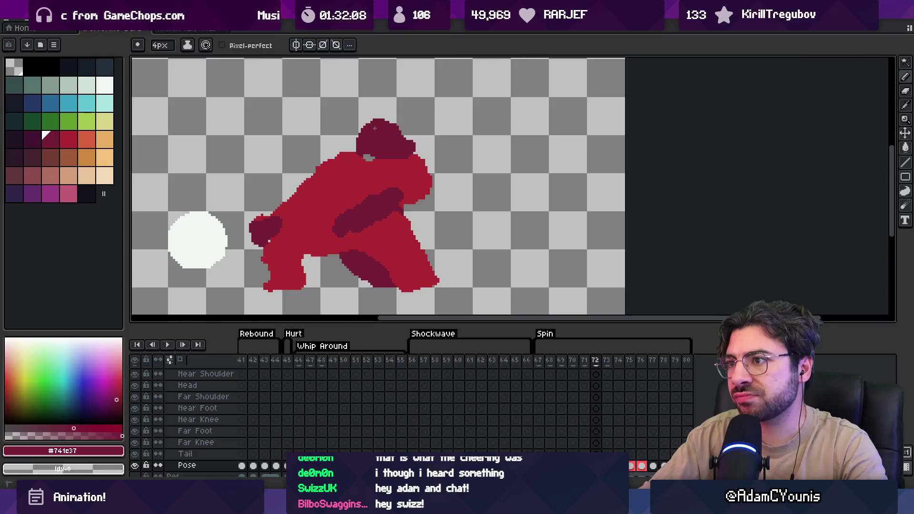
alt+click(378, 161)
alt+click(364, 151)
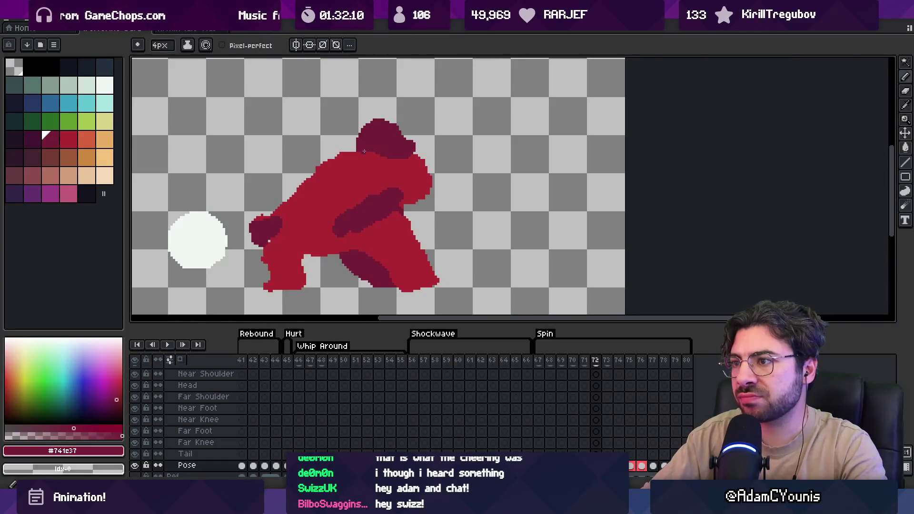
alt+click(368, 127)
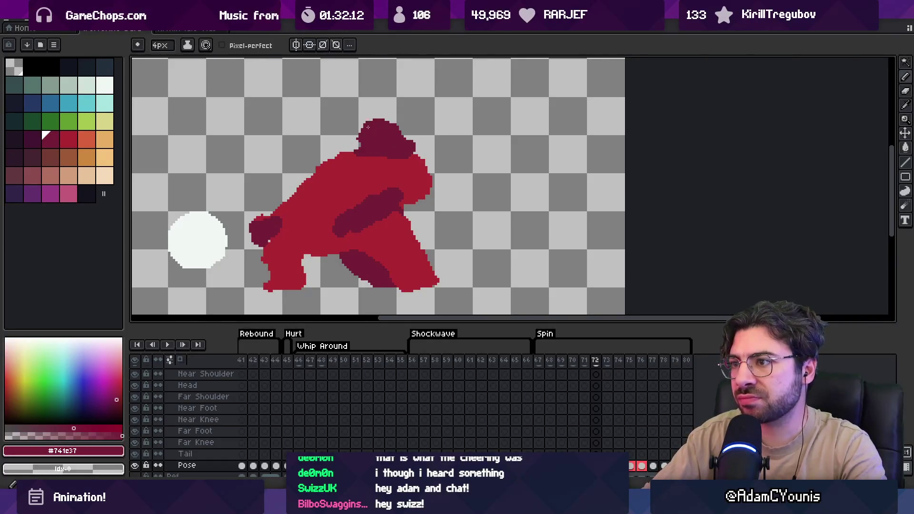
Select the redrawn head and paste it over frame 73 in place of the deleted old head.
drag(573, 364, 602, 363)
key(w)
click(383, 136)
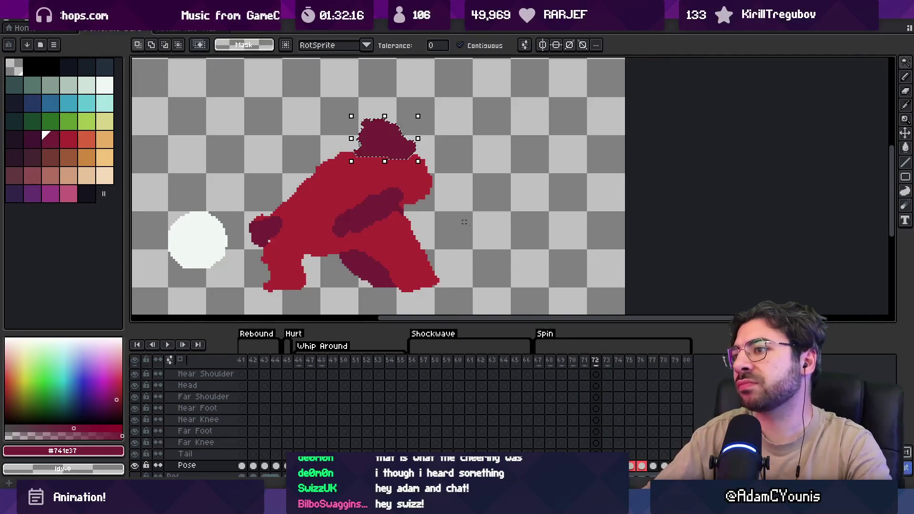
click(611, 372)
click(381, 138)
key(Delete)
key(ctrl+v)
key(b)
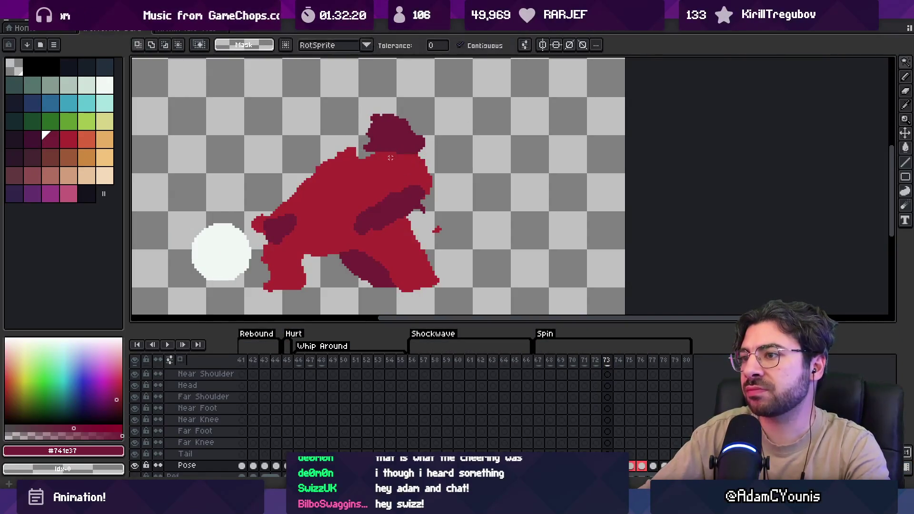
alt+click(360, 160)
key(z)
scroll(395, 169, down, 7)
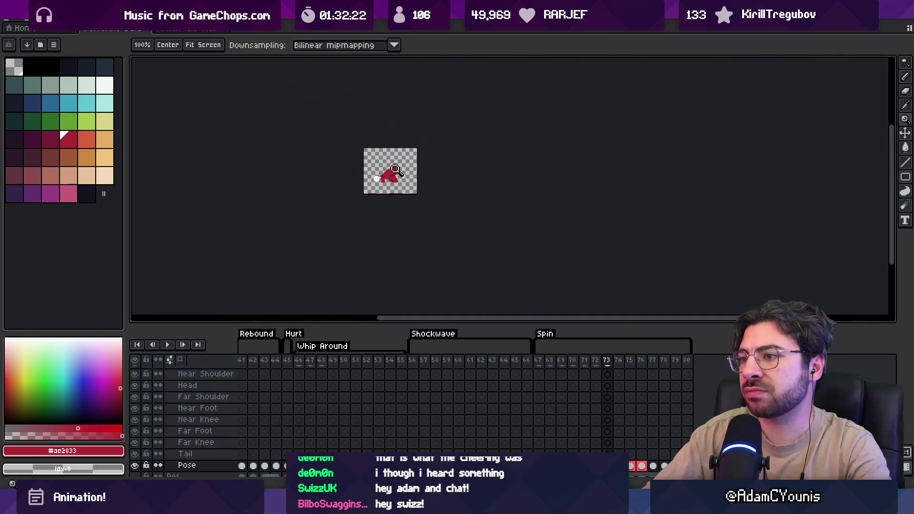
Play the Spin animation, then zoom in around the brawler.
key(Return)
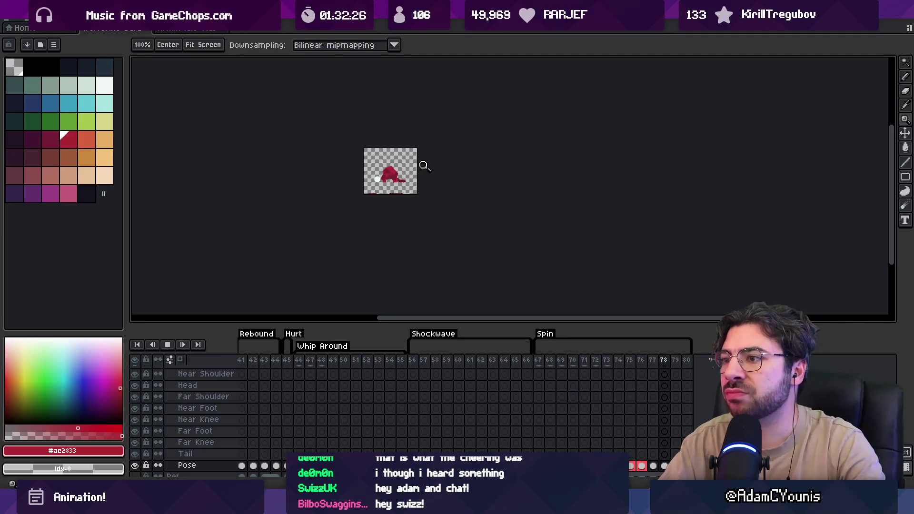
scroll(373, 104, up, 3)
drag(488, 151, 387, 238)
scroll(395, 228, down, 1)
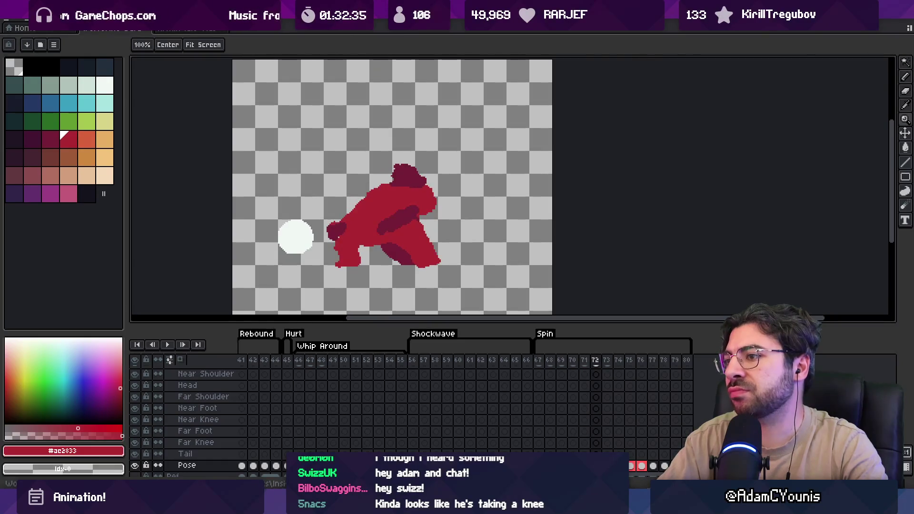
click(383, 182)
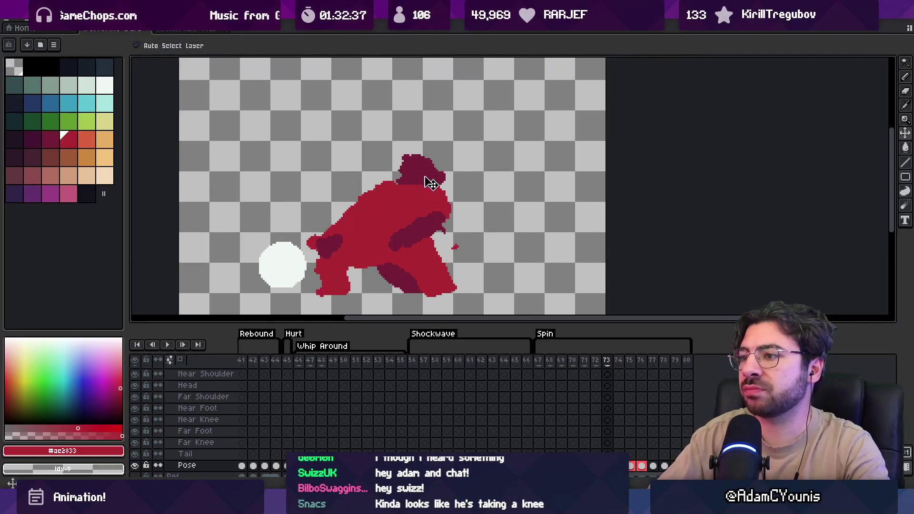
key(w)
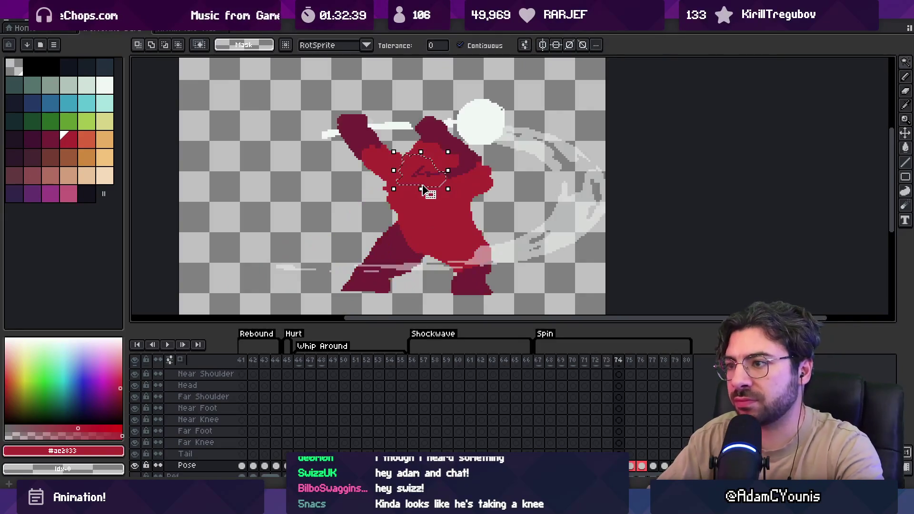
Nudge the head on frame 72 slightly left and down, then compare it with neighbouring frames.
key(Left)
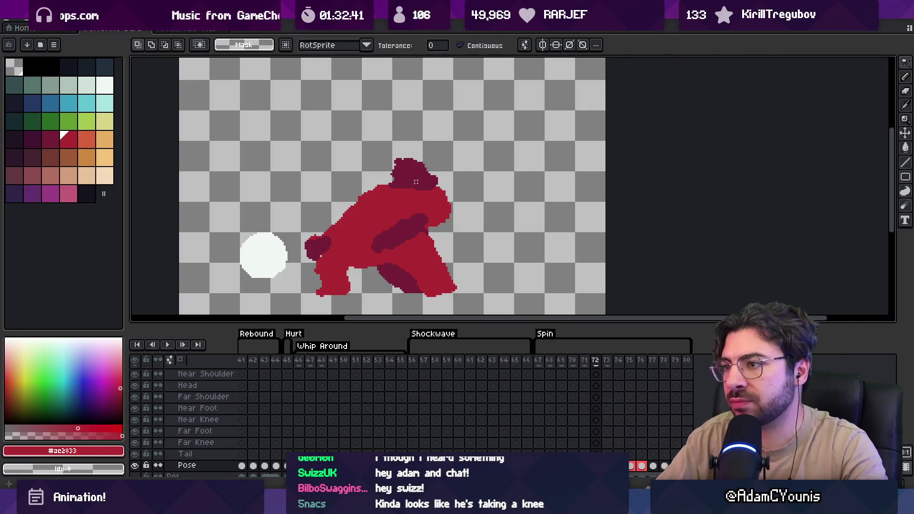
drag(425, 187, 421, 190)
key(Return)
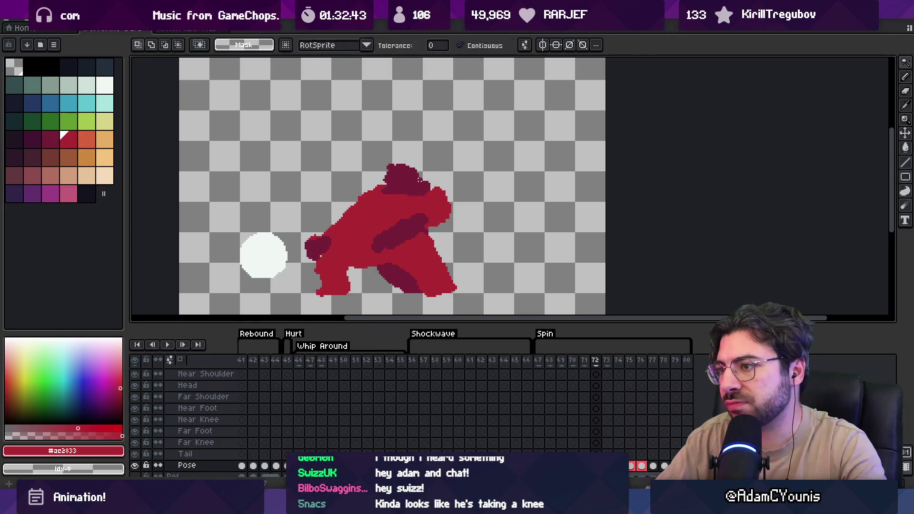
key(Right)
key(Left)
key(Right)
key(Right)
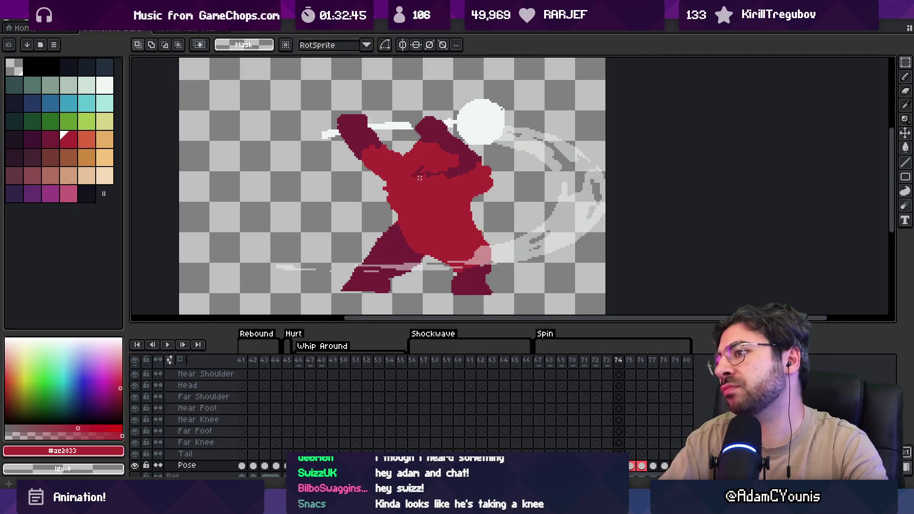
Play the animation zoomed out, then stop on frame 73 and select its head for transforming.
key(Return)
key(z)
scroll(434, 147, down, 1)
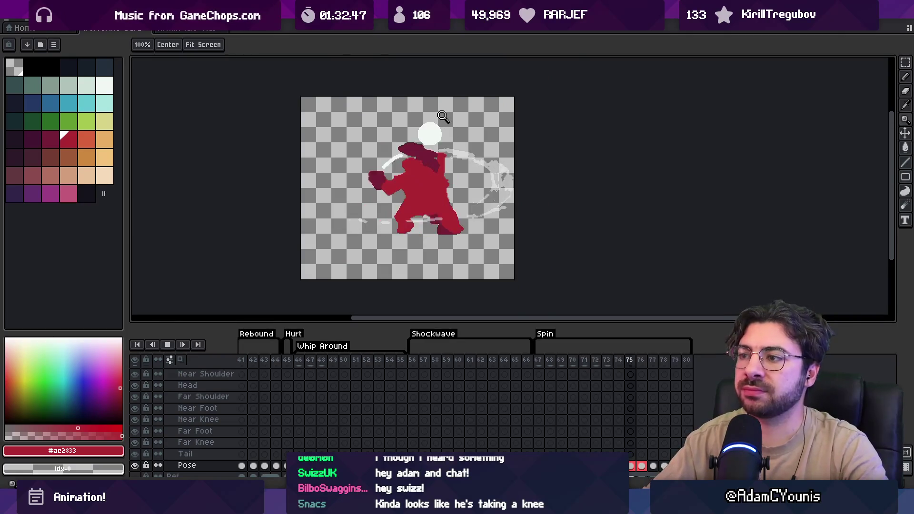
scroll(466, 155, up, 1)
key(Return)
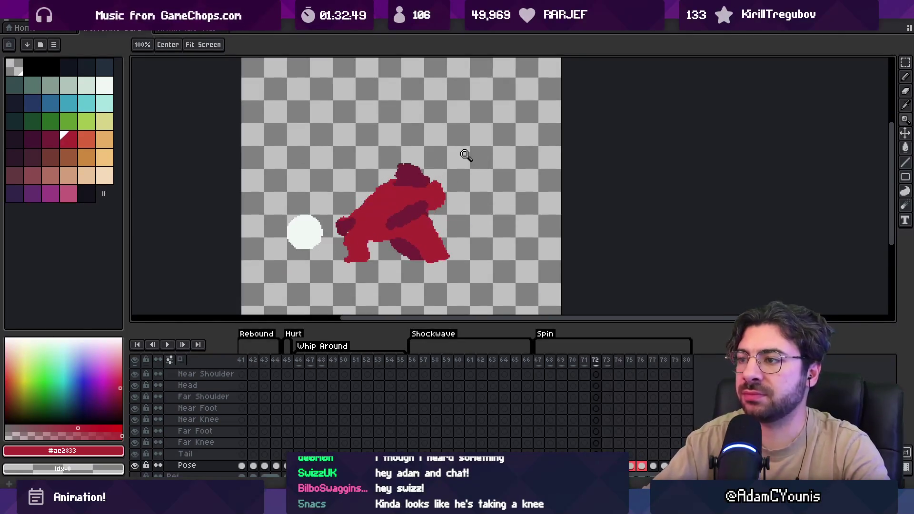
key(Left)
key(Right)
key(Right)
scroll(392, 152, up, 1)
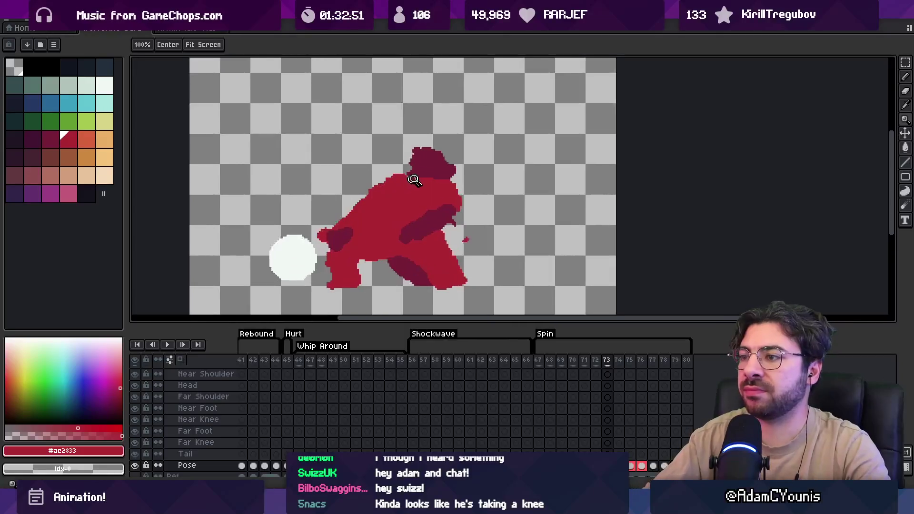
key(ctrl+t)
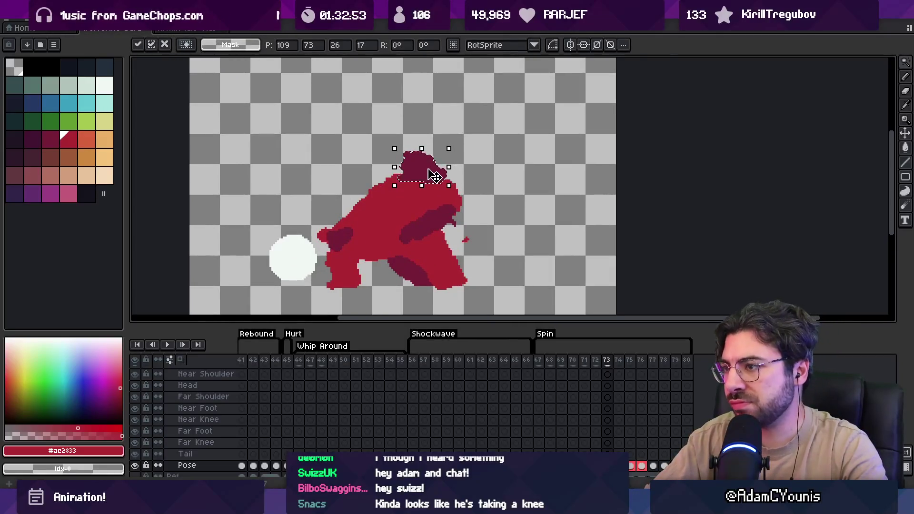
Commit the head transform, play the animation, and stop on frame 70.
key(Return)
key(Return)
key(z)
key(1)
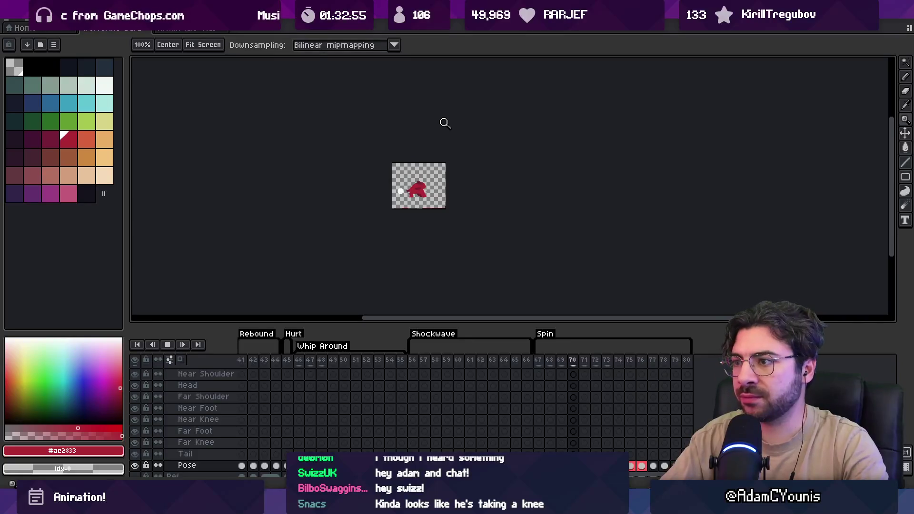
click(417, 190)
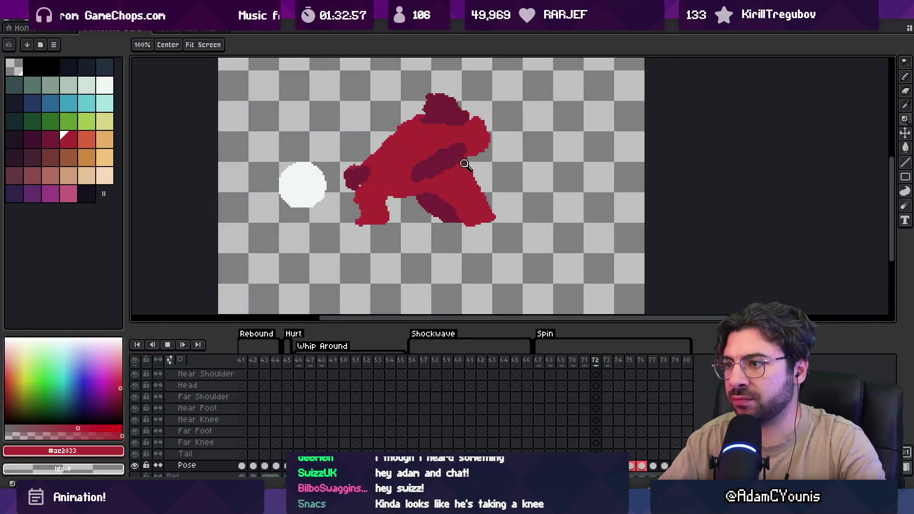
key(Return)
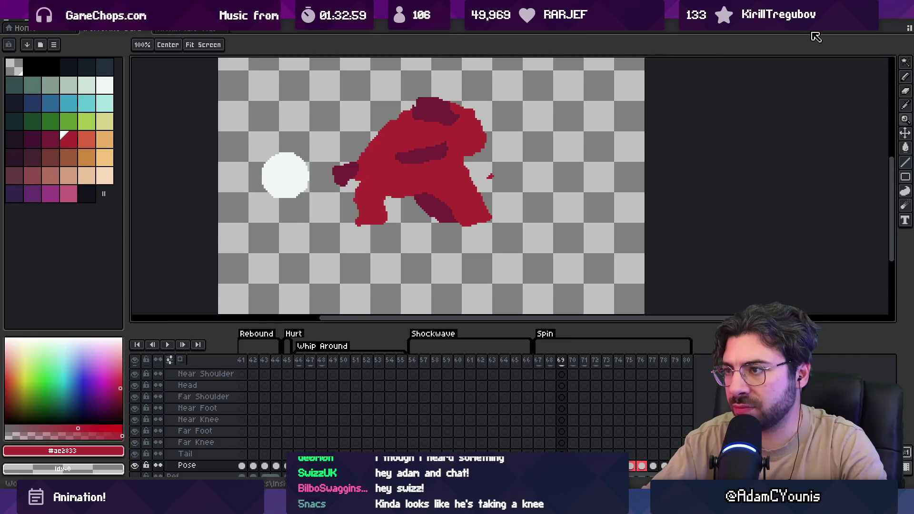
key(Right)
scroll(401, 198, up, 3)
Paint the head on frame 70 with transparent colour and review the neighbouring frames.
key(v)
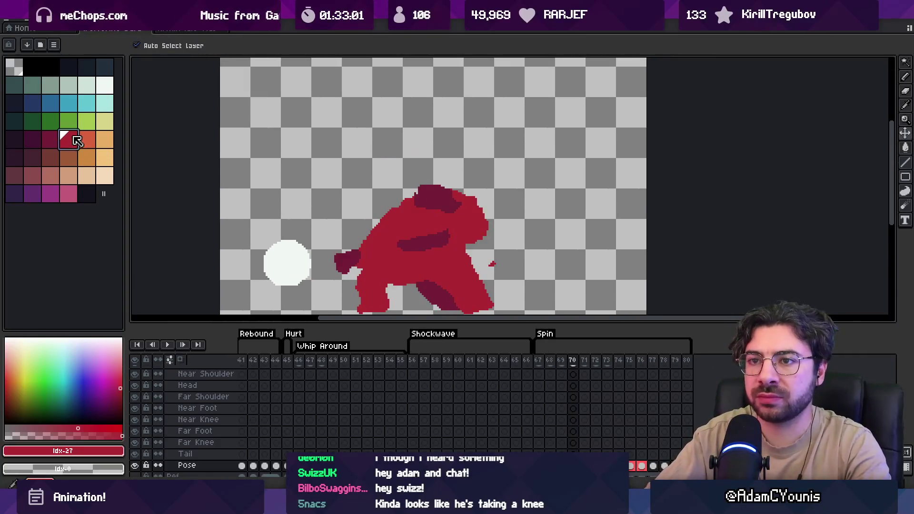
click(22, 73)
key(b)
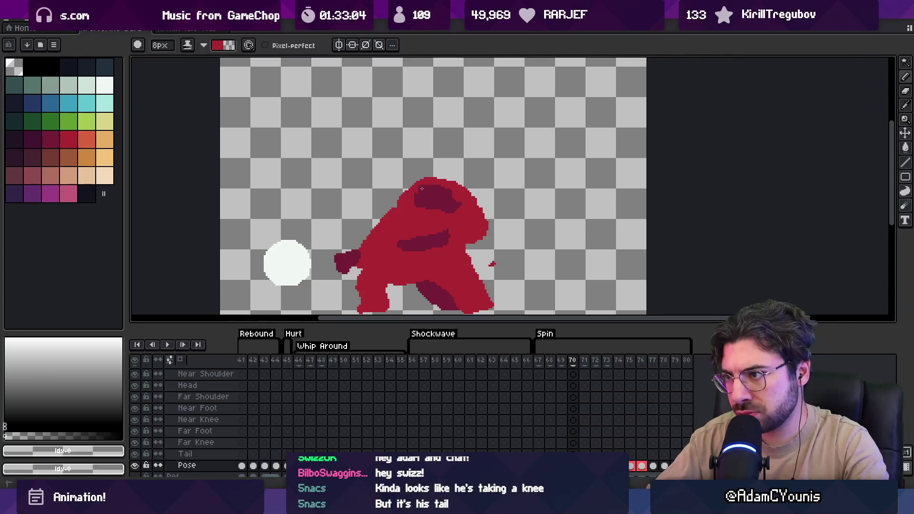
key(Return)
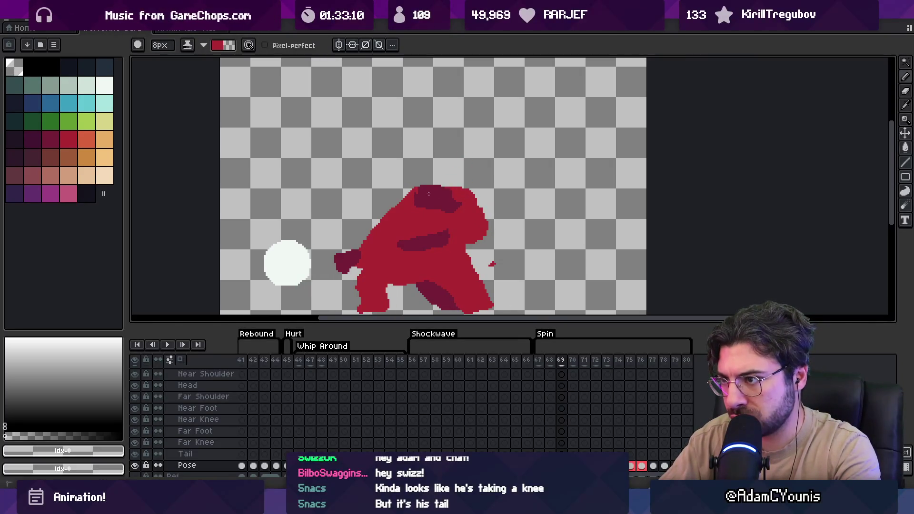
key(Left)
key(Right)
key(Left)
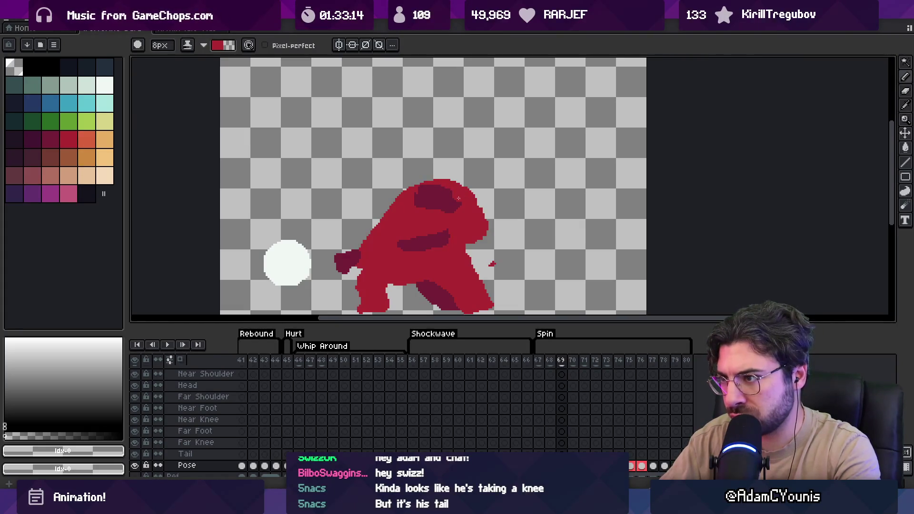
key(Right)
Reshape the head on frames 70 and 68 by alternating brush and eraser.
key(e)
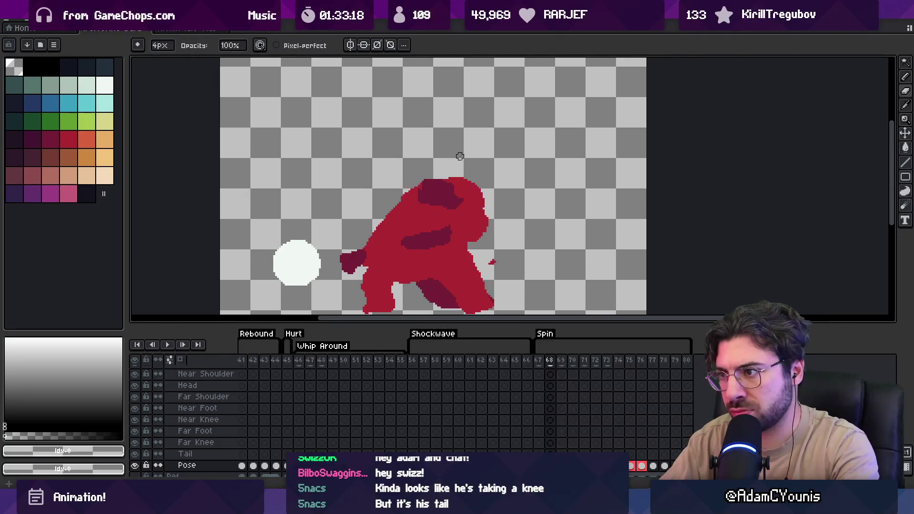
key(Right)
key(Left)
key(Left)
key(Left)
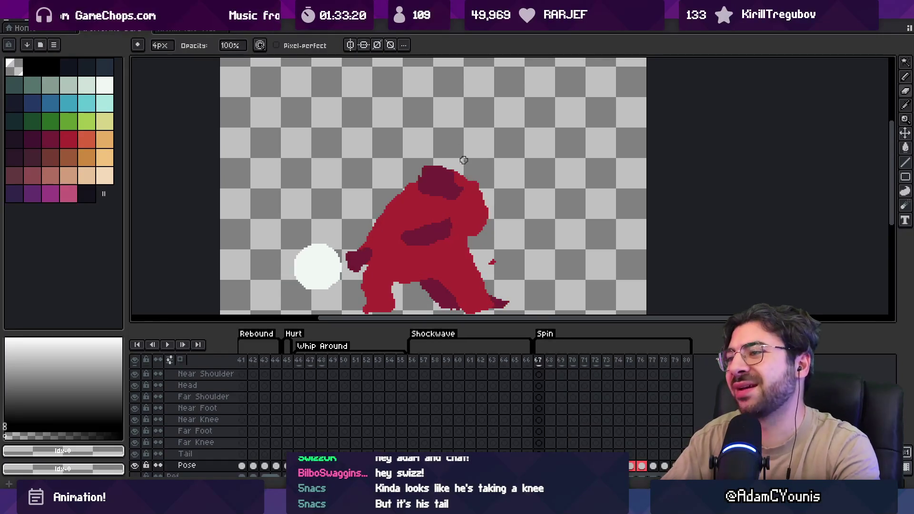
key(Left)
key(Right)
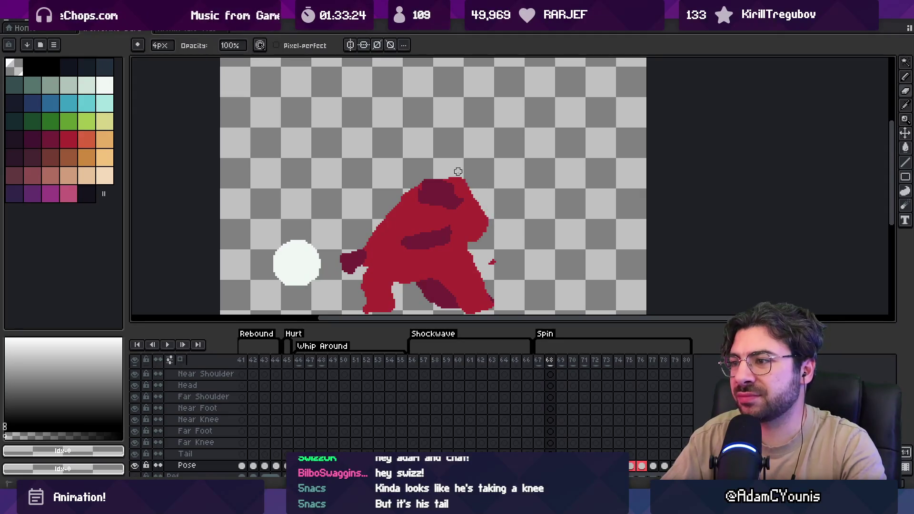
key(b)
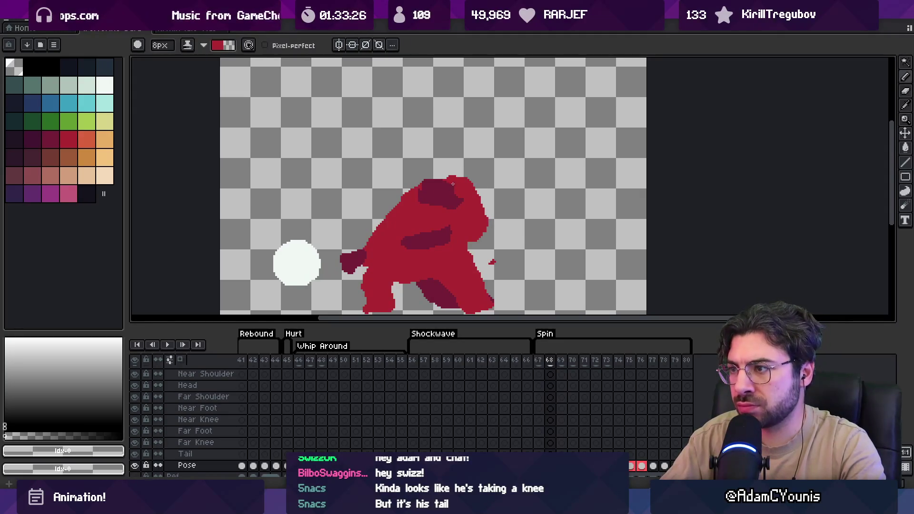
key(e)
key(b)
key(e)
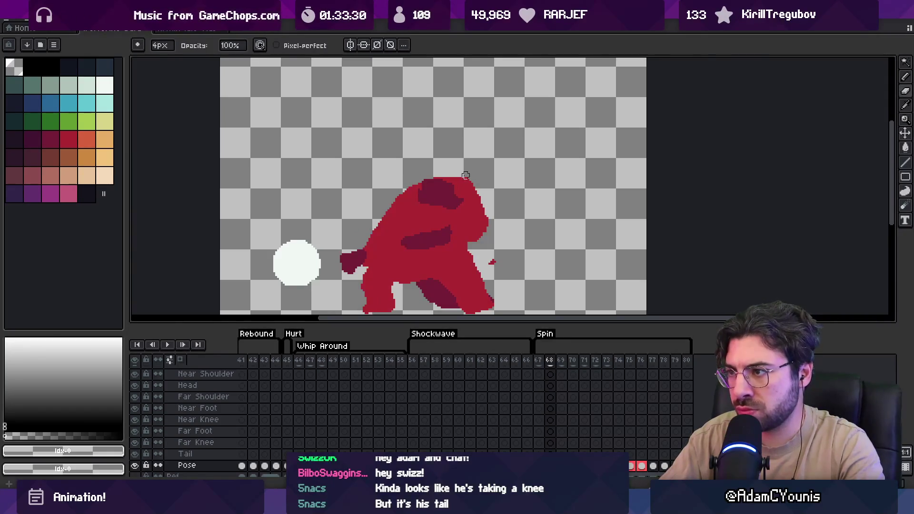
Lasso around the brawler's head on frame 69, then deselect with Ctrl+D.
key(Left)
key(m)
key(Right)
key(Right)
key(Right)
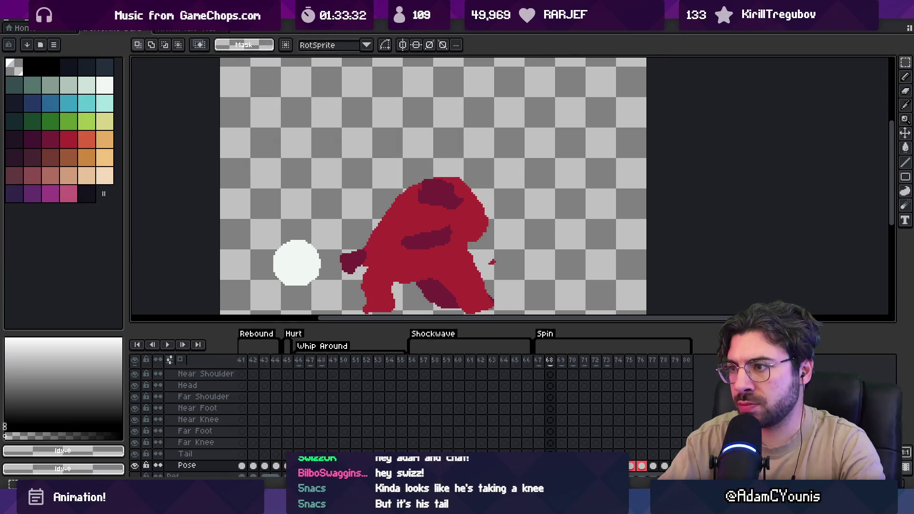
key(Left)
key(Left)
key(Right)
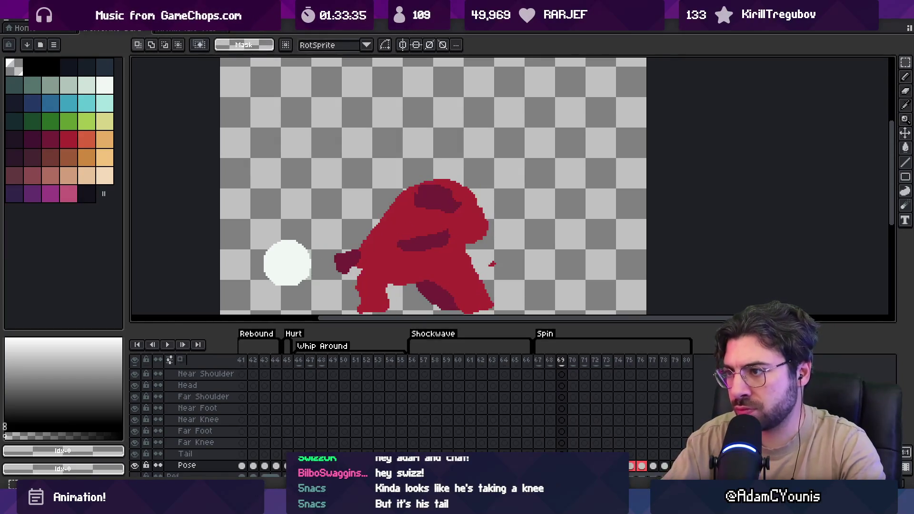
key(v)
key(q)
mouse_move(372, 200)
mouse_down()
mouse_move(505, 203)
mouse_move(485, 219)
mouse_up()
key(Right)
key(ctrl+d)
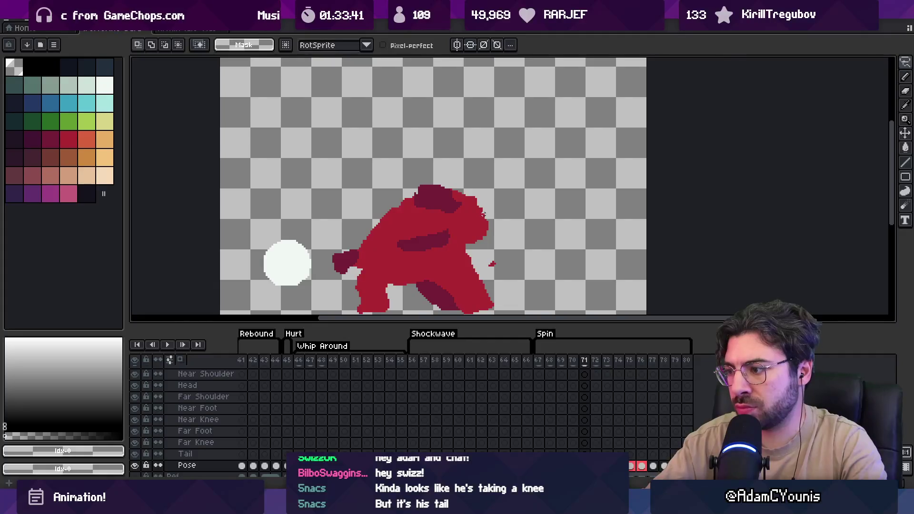
Finish the upper torso transform on frame 71 and fill the torso gap red.
key(ctrl+z)
key(ctrl+z)
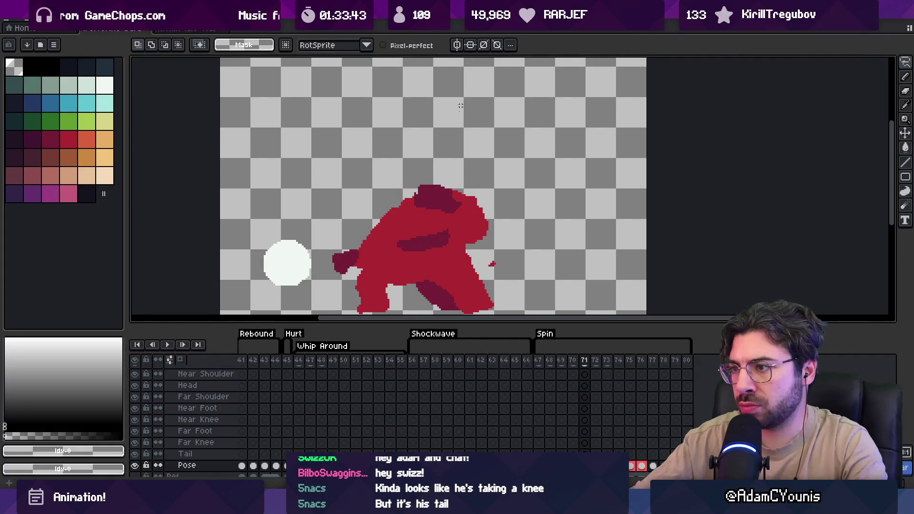
key(ctrl+y)
key(ctrl+y)
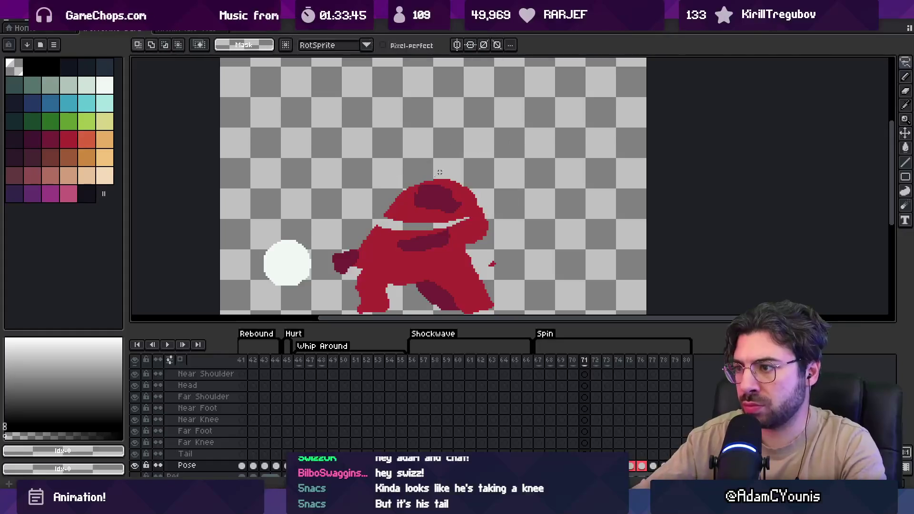
alt+click(380, 235)
key(Return)
key(g)
click(428, 224)
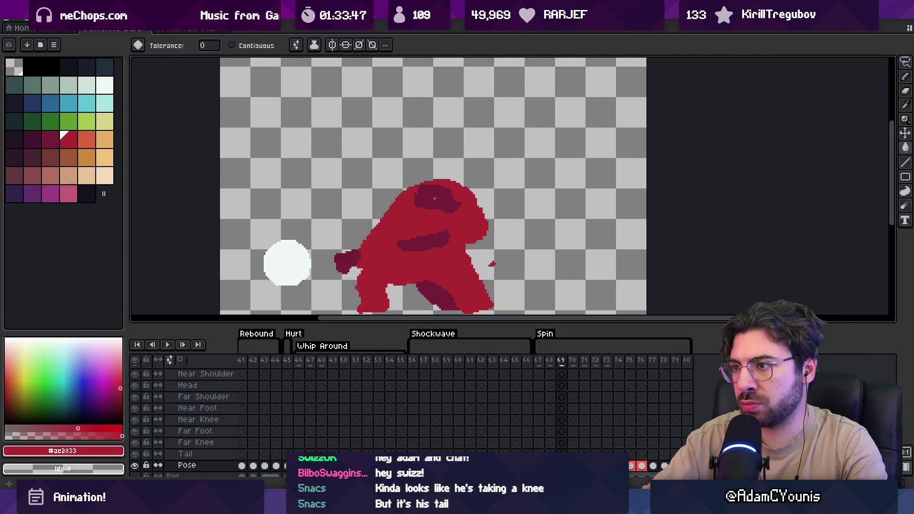
On frame 72, paint red around the head and shift the dark head patch right.
key(Right)
key(b)
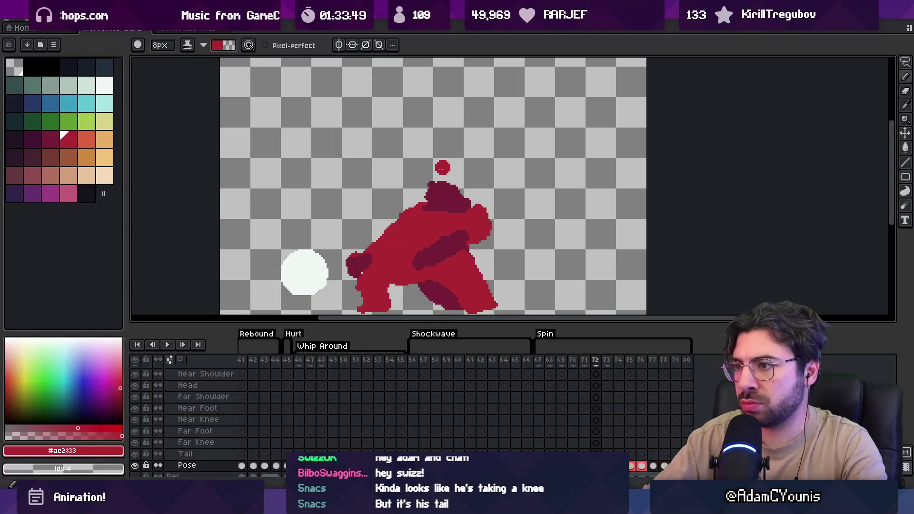
mouse_move(475, 204)
mouse_down()
mouse_move(459, 190)
mouse_move(419, 204)
mouse_up()
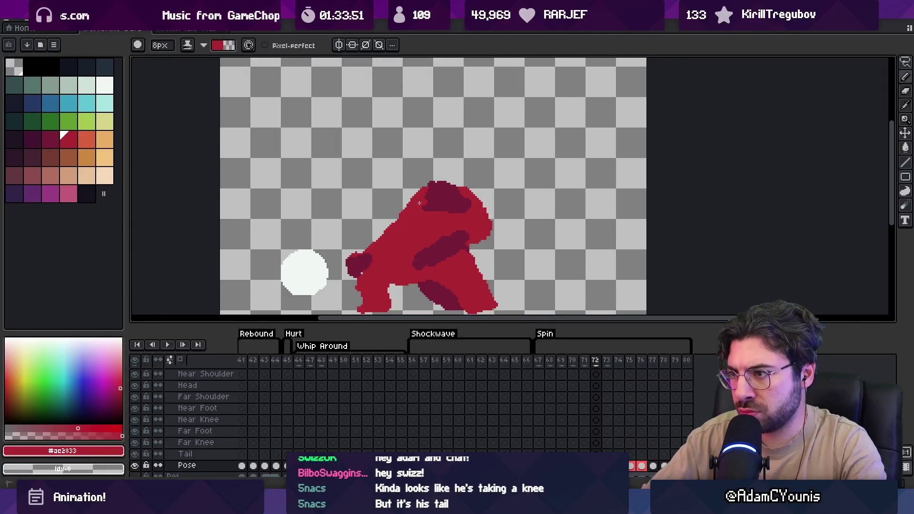
key(w)
click(456, 204)
drag(457, 203, 462, 206)
key(b)
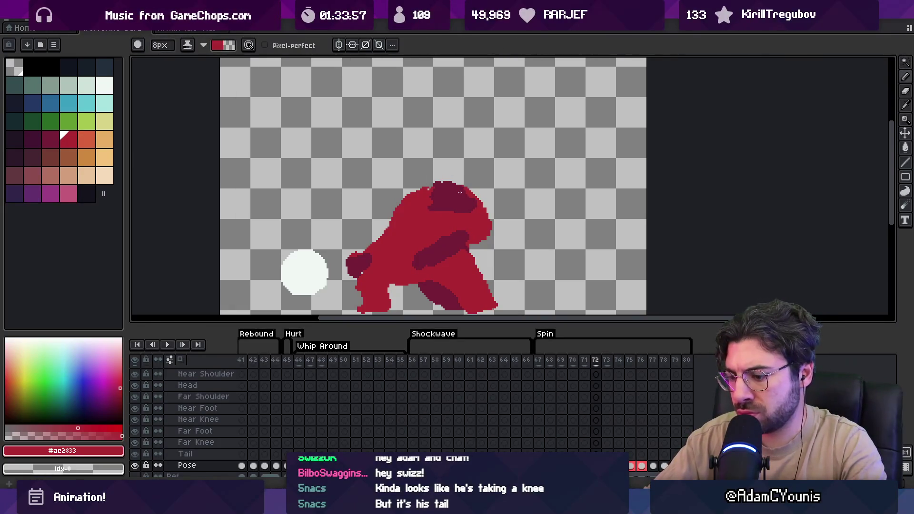
On frame 73, paint a red rim over the head's upper-left edge and shrink the brush to 4px.
key(Right)
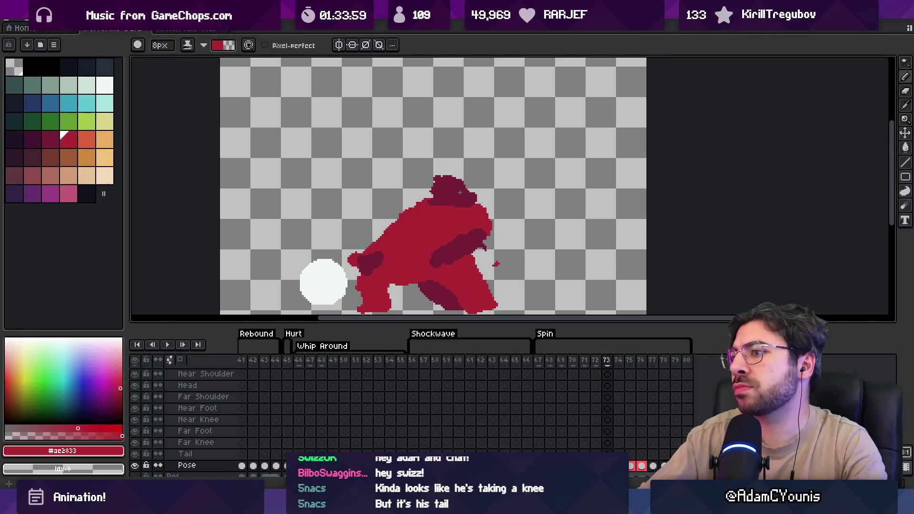
mouse_move(431, 191)
mouse_down()
mouse_move(396, 223)
mouse_move(388, 206)
mouse_move(394, 221)
mouse_up()
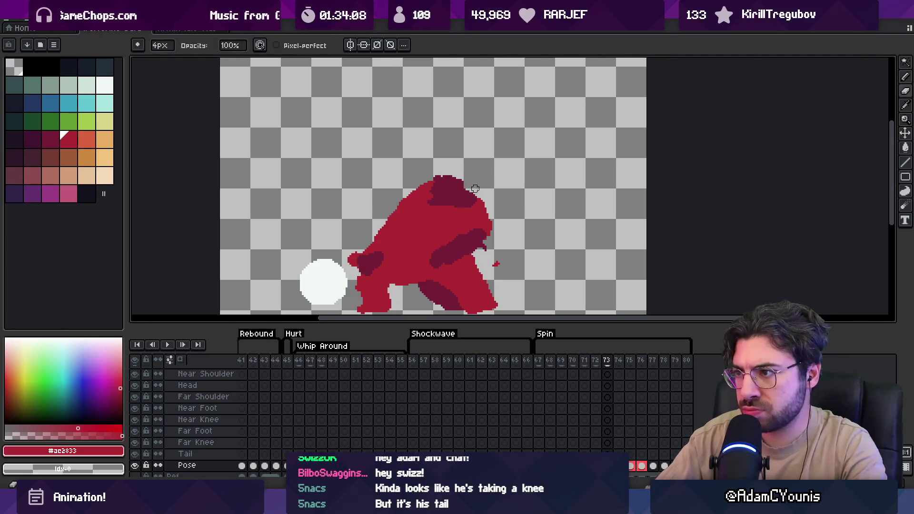
alt+click(476, 191)
key(minus)
key(minus)
key(minus)
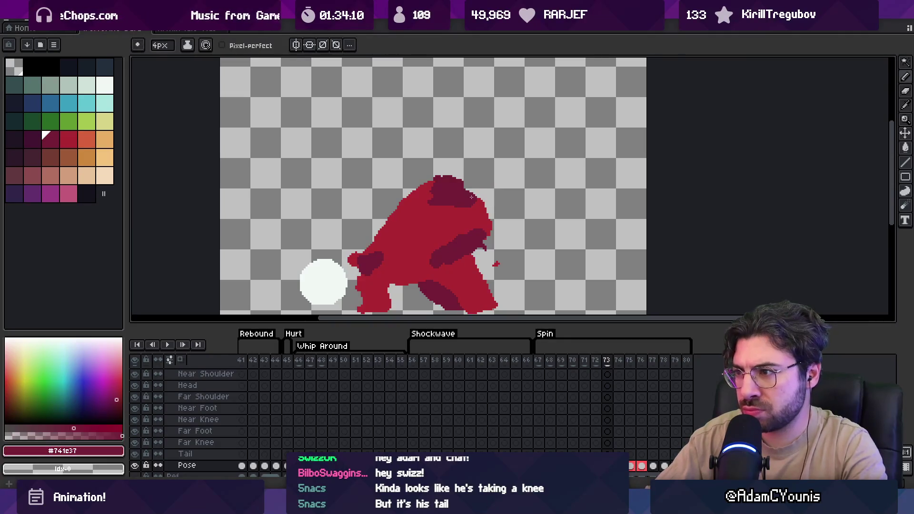
key(z)
key(1)
key(Right)
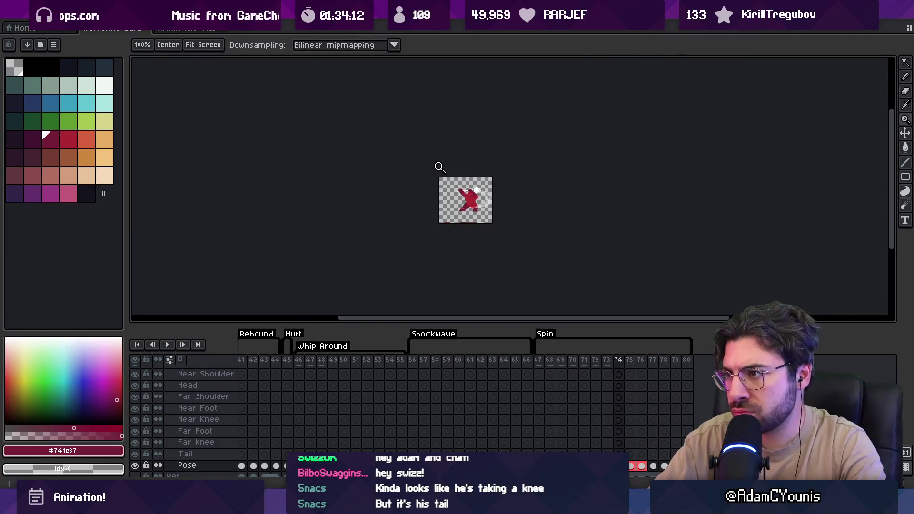
key(Return)
key(3)
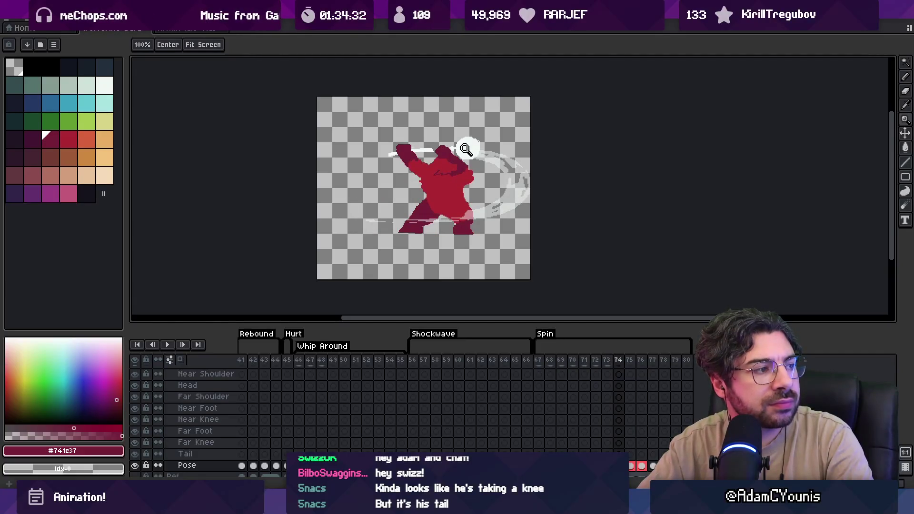
Zoom in and draw a red tail below the brawler's body on frame 74.
click(463, 167)
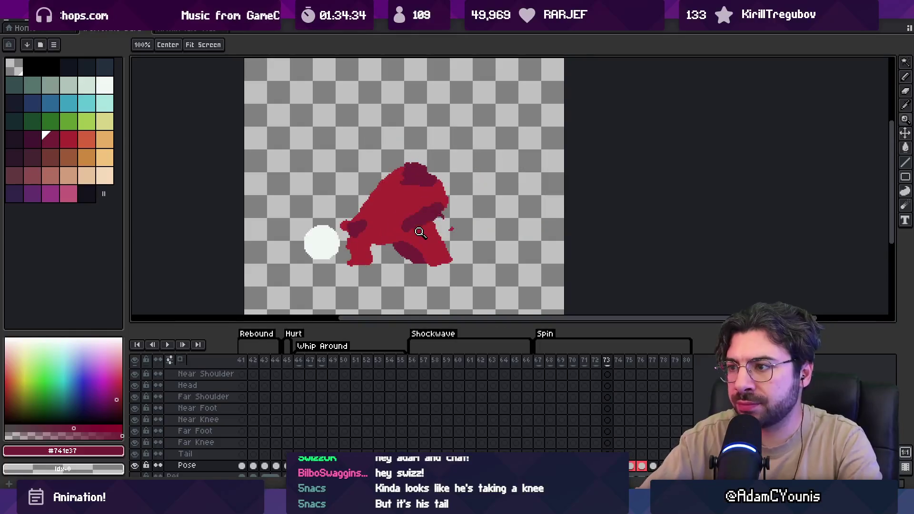
key(b)
key(])
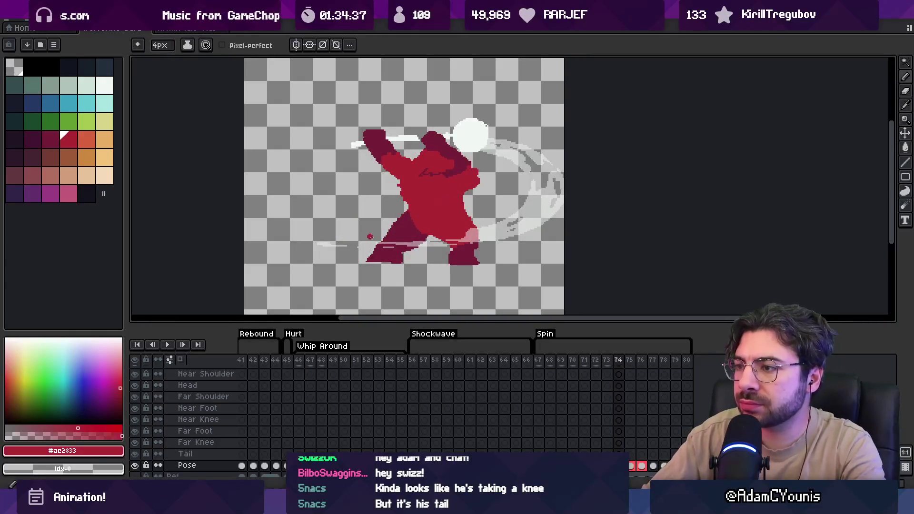
mouse_move(361, 241)
mouse_down()
mouse_move(429, 230)
mouse_move(394, 240)
mouse_move(431, 239)
mouse_up()
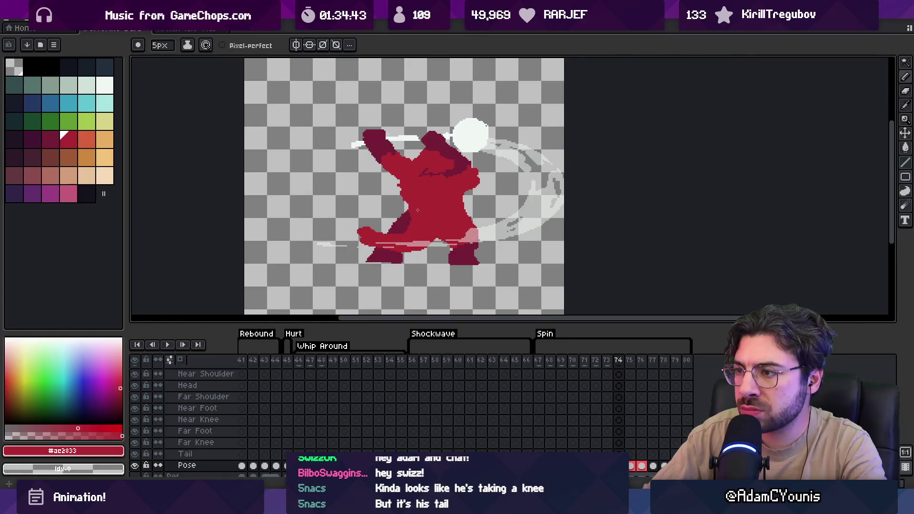
Sample the darker maroon and the body red from the figure.
key(e)
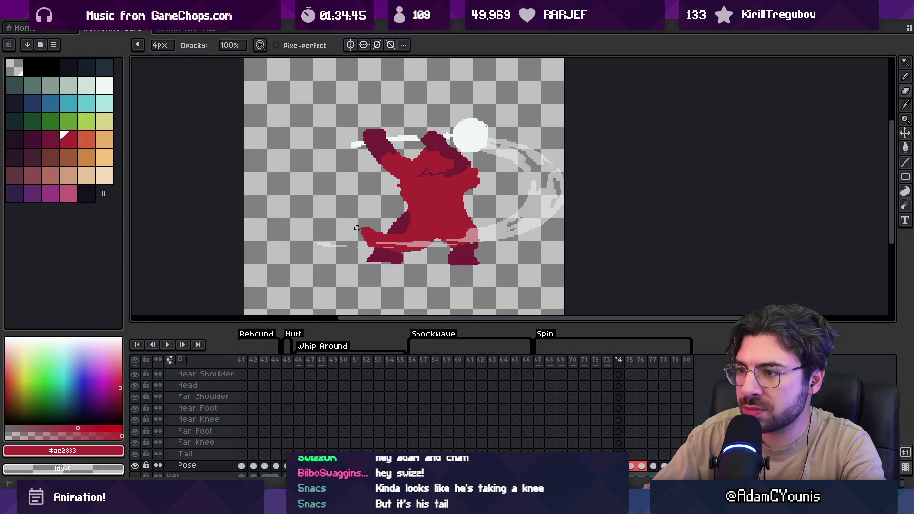
key(alt)
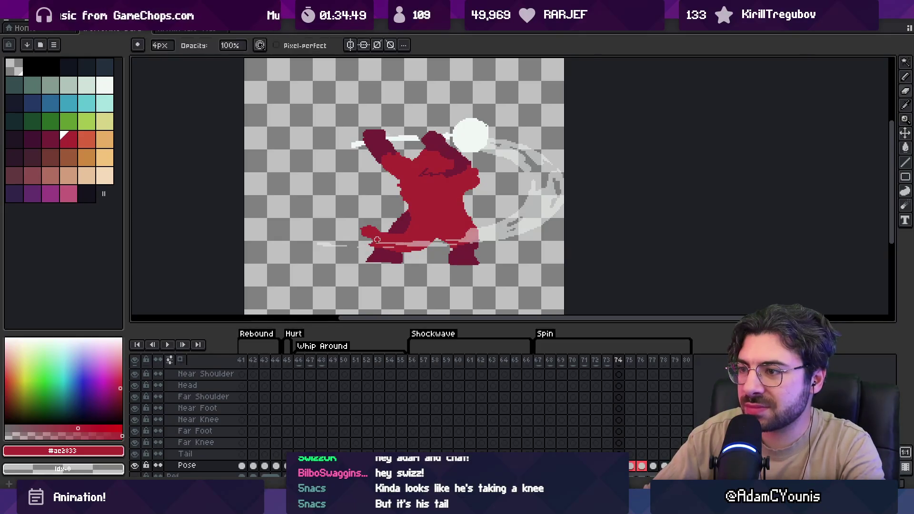
key(b)
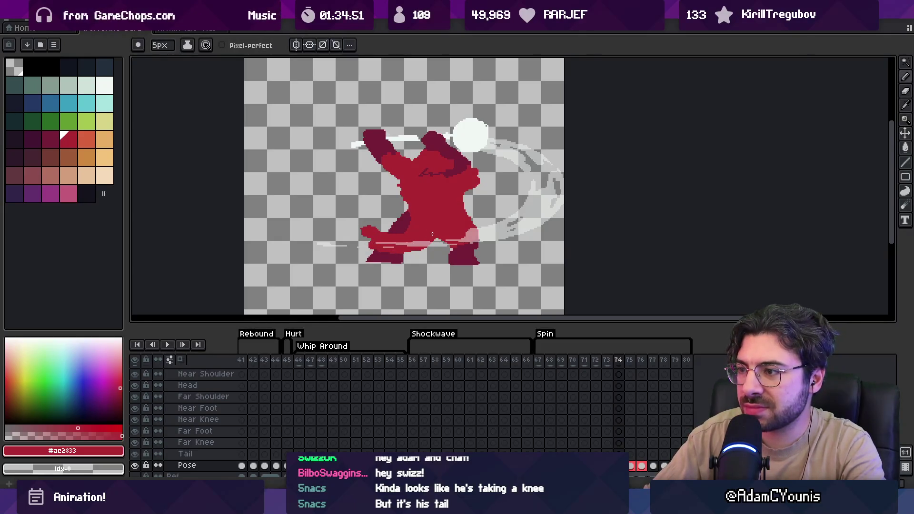
key(e)
key(alt)
key(b)
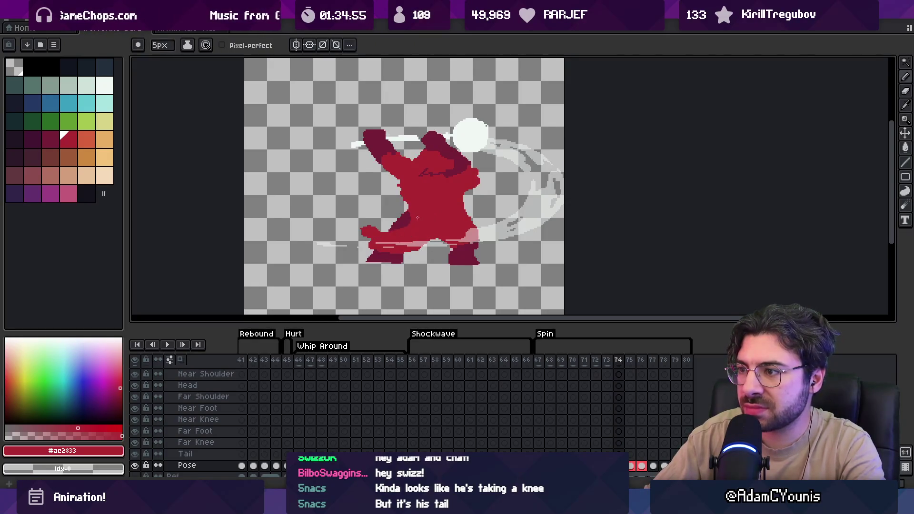
alt+click(408, 216)
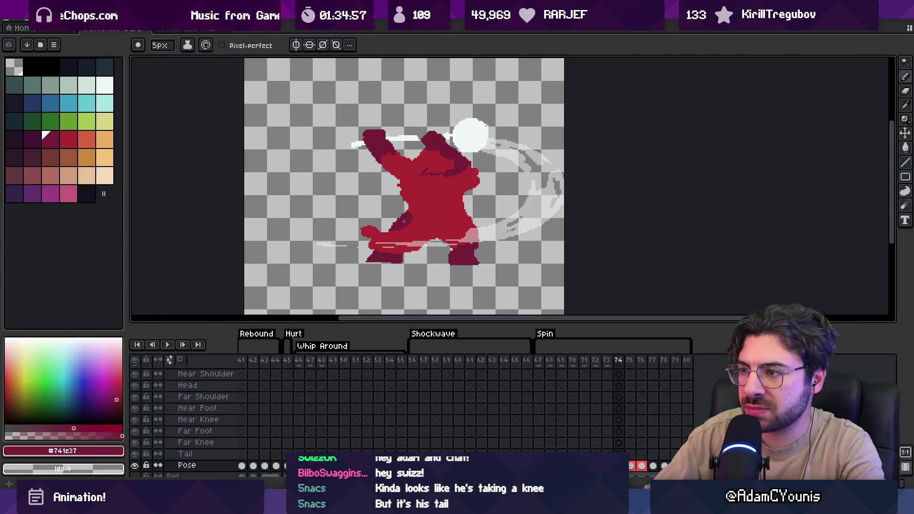
alt+click(381, 231)
key(e)
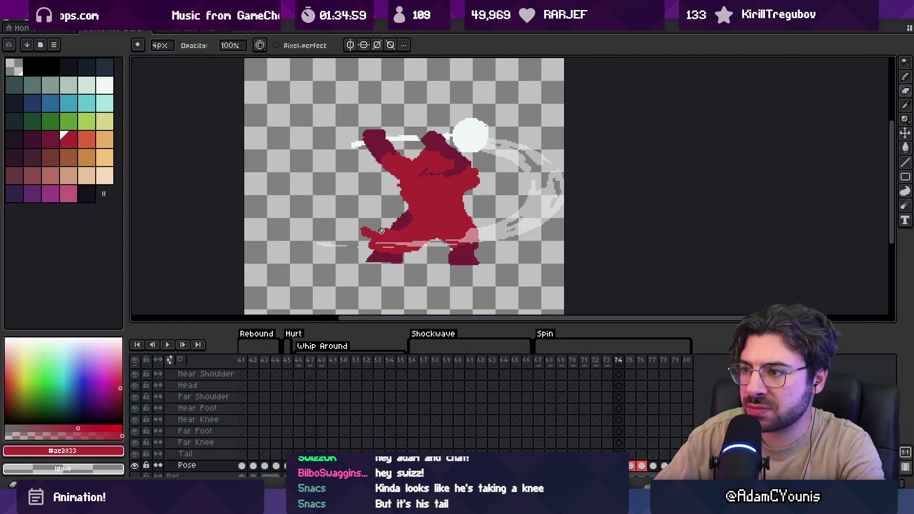
key(alt)
key(b)
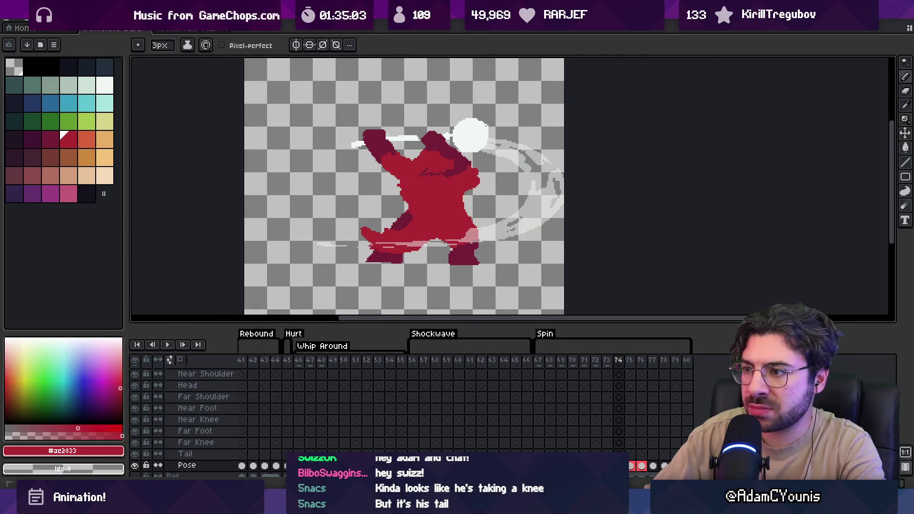
Play the animation to preview the motion, stopping on frame 74.
key(Right)
key(Left)
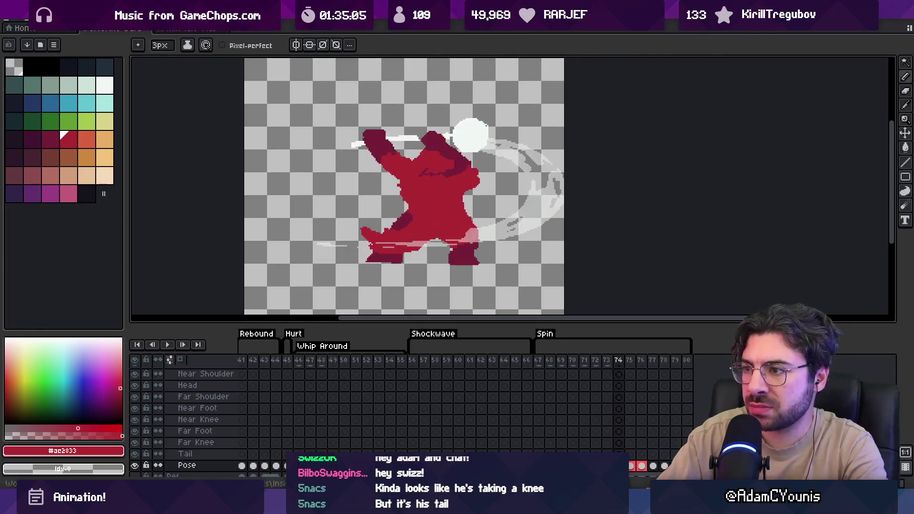
key(Right)
key(Return)
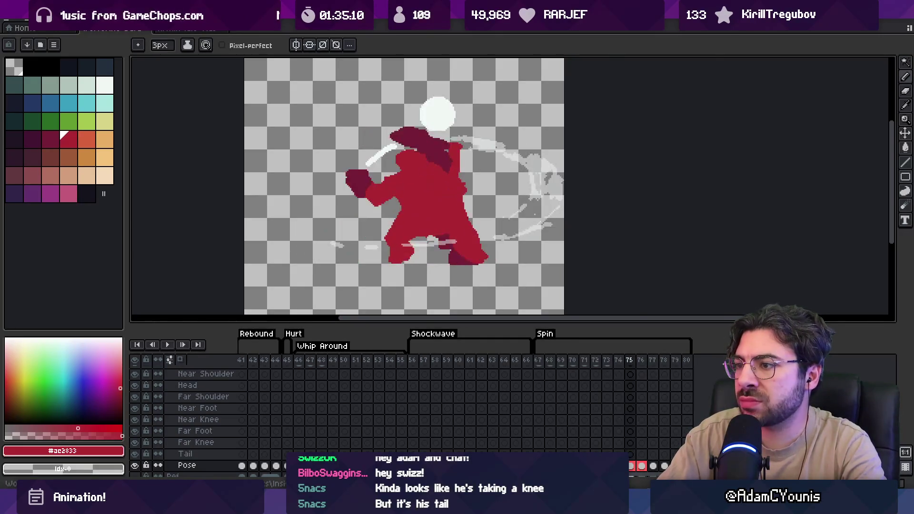
key(Return)
Pick the dark maroon from the figure and zoom in on the legs.
key(b)
key(e)
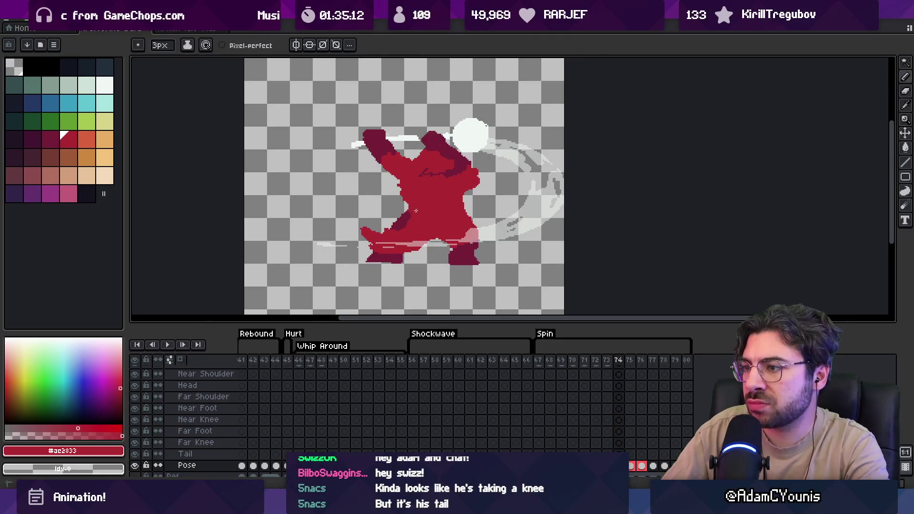
alt+click(406, 253)
key(b)
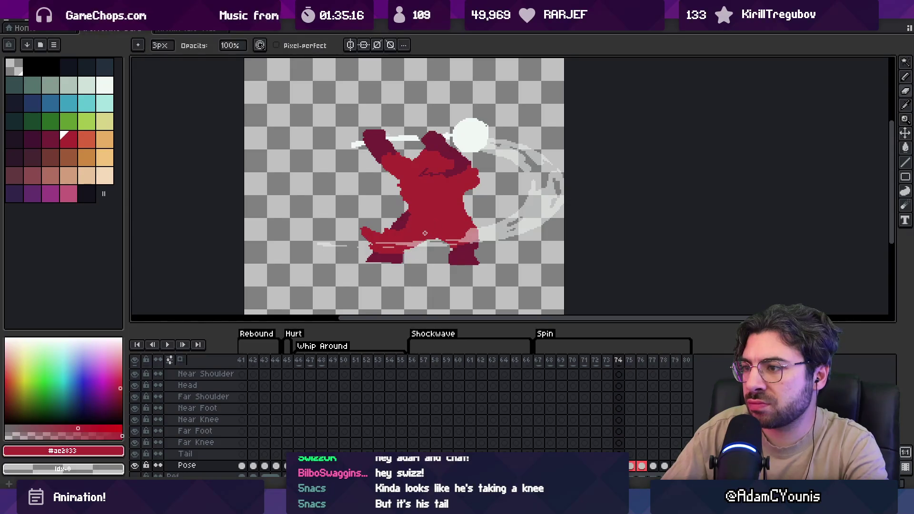
key(e)
key(z)
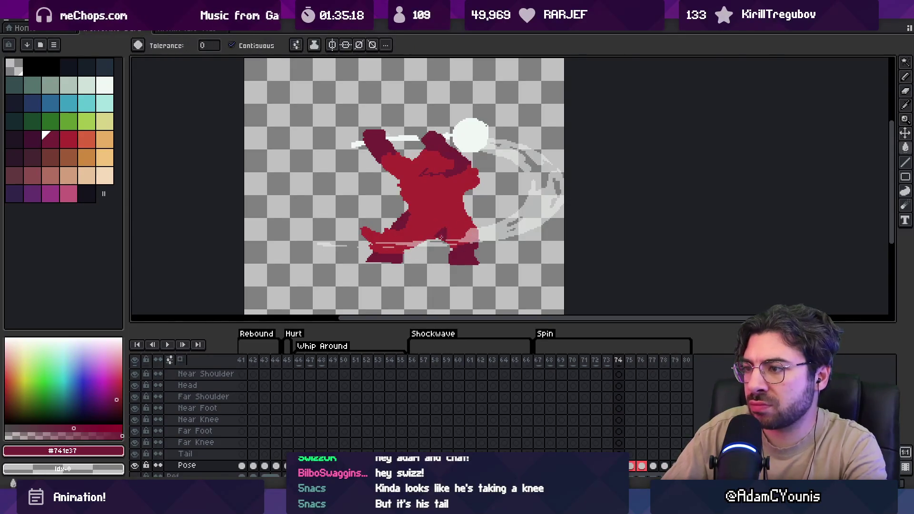
scroll(454, 218, down, 1)
scroll(440, 221, up, 1)
click(440, 222)
Sample the body red and leg maroon, then paint a maroon stroke across the leg.
key(e)
scroll(419, 204, down, 1)
alt+click(408, 215)
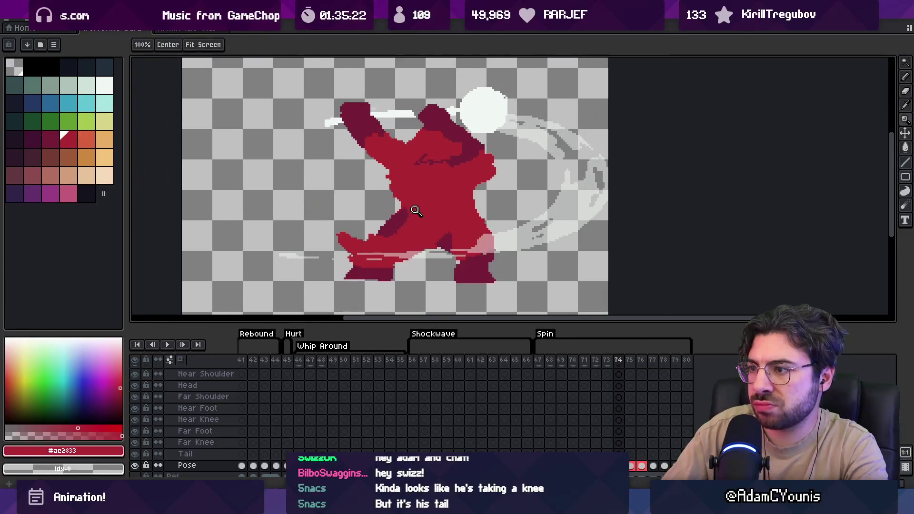
alt+click(443, 237)
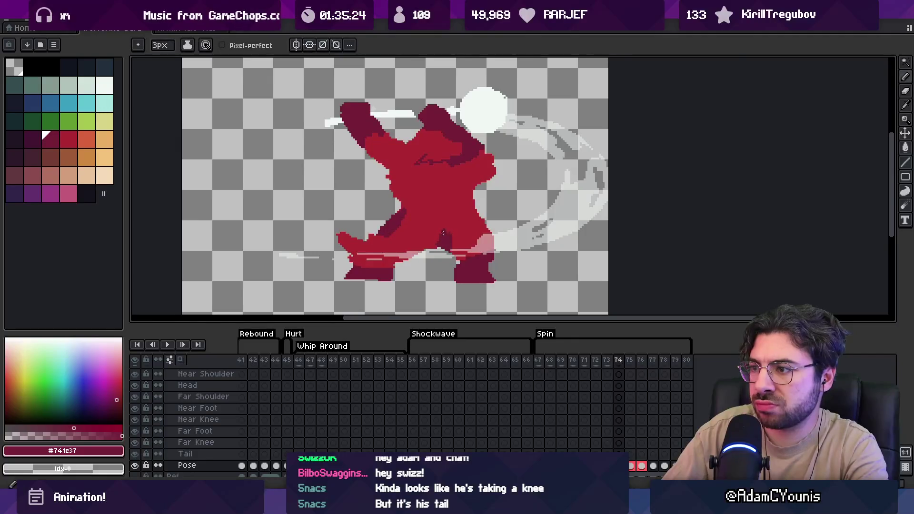
alt+click(435, 236)
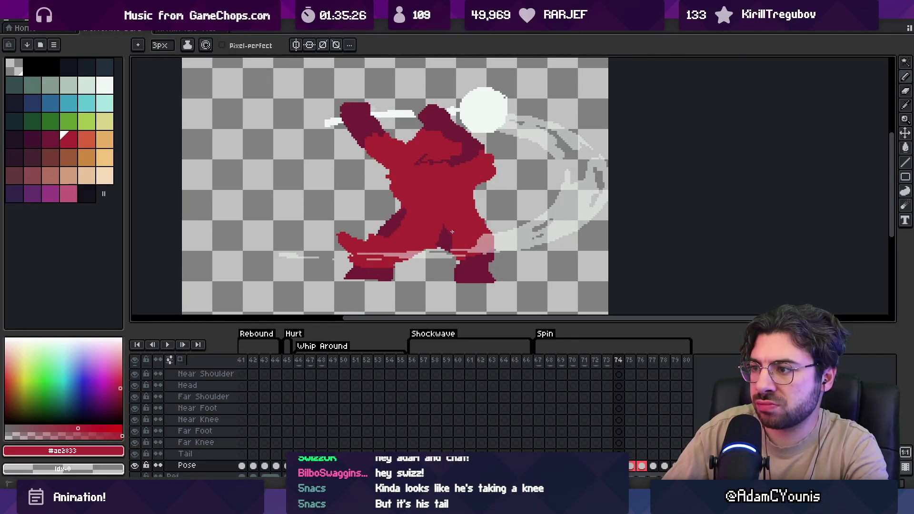
alt+click(457, 245)
drag(461, 245, 421, 243)
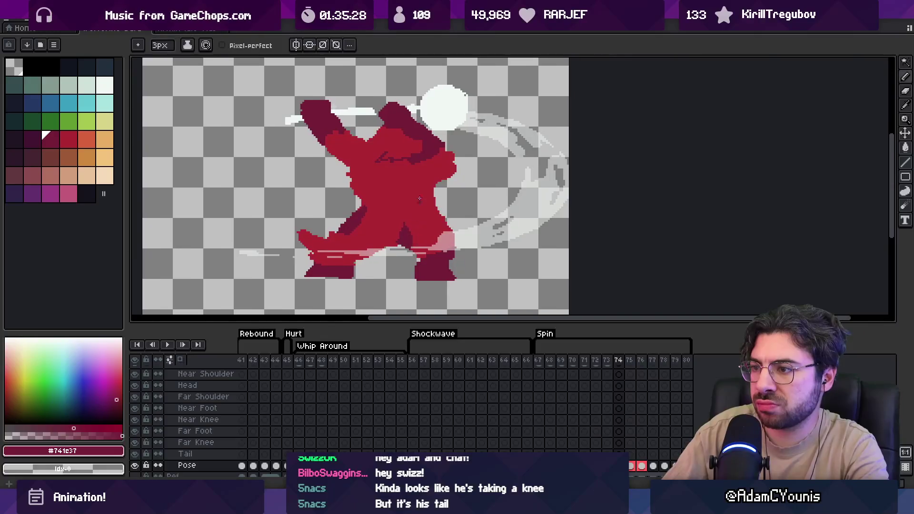
Compare poses across frames 74–76, settling on frame 75.
key(Right)
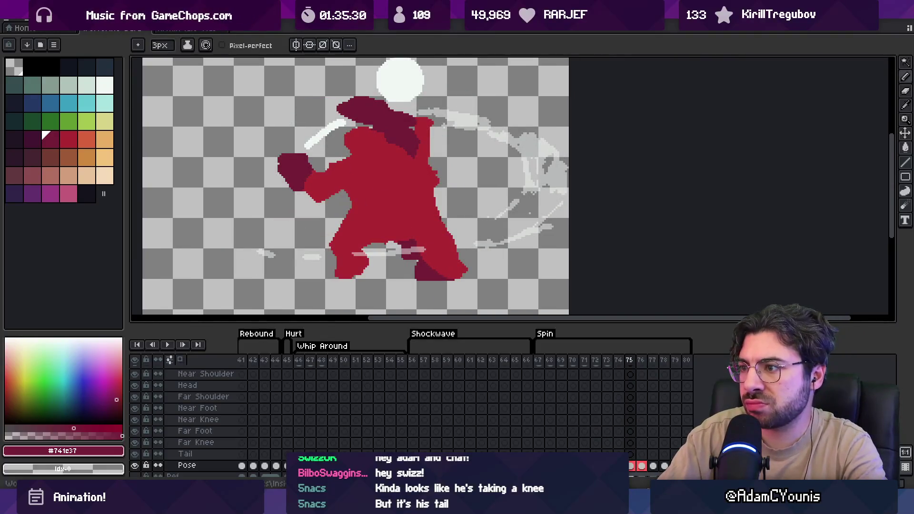
key(Left)
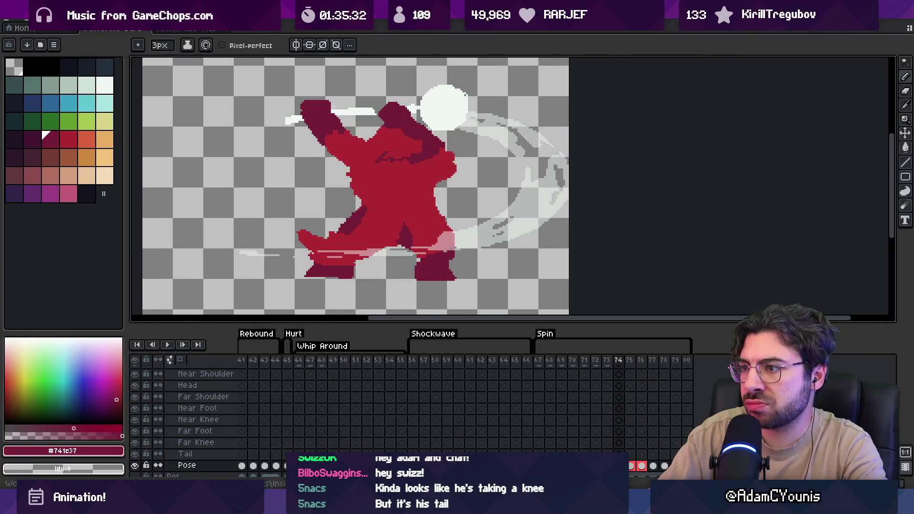
key(Right)
key(Right)
key(Left)
key(Right)
key(Left)
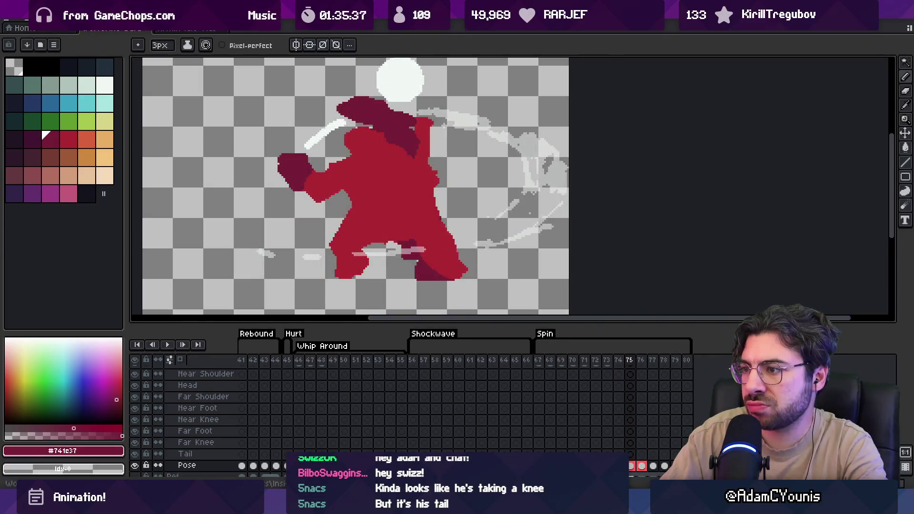
Extend frame 75's front foot with red on its right edge and dark maroon underneath.
key(bracketright)
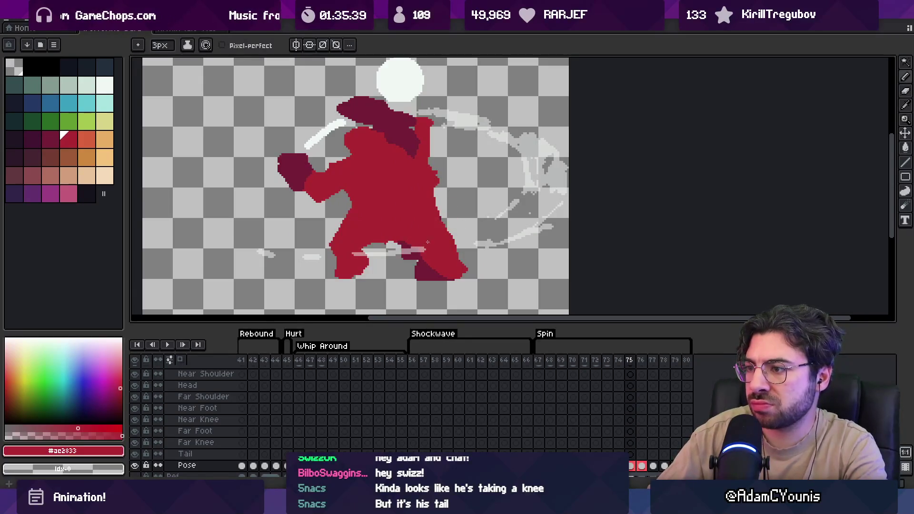
mouse_move(470, 255)
mouse_down()
mouse_move(465, 260)
mouse_move(478, 247)
mouse_up()
alt+click(425, 269)
mouse_move(414, 262)
mouse_down()
mouse_move(408, 274)
mouse_move(453, 280)
mouse_up()
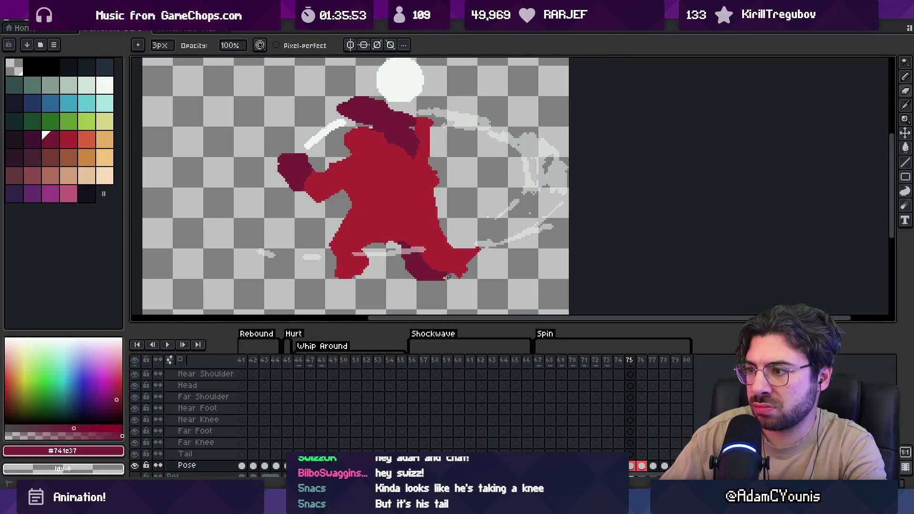
key(e)
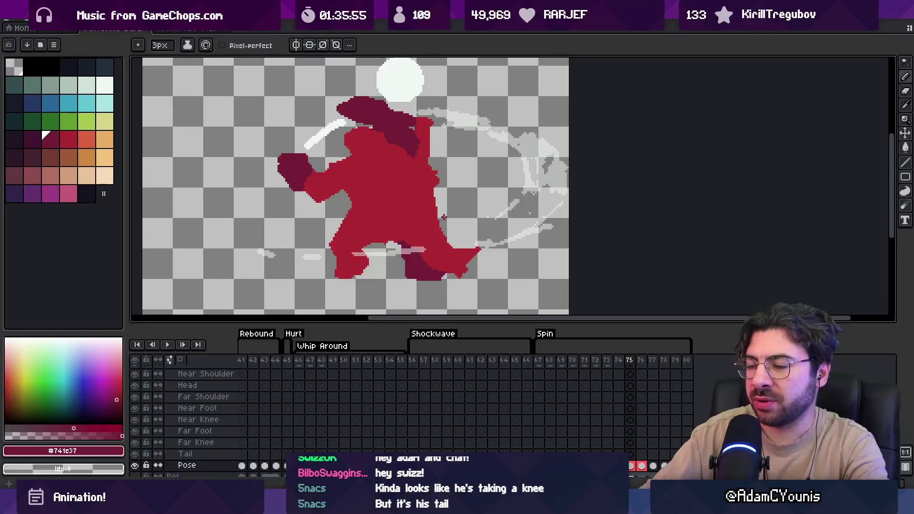
Select the range of Spin frames 67–76 in the timeline.
key(Left)
key(Left)
key(Left)
key(Right)
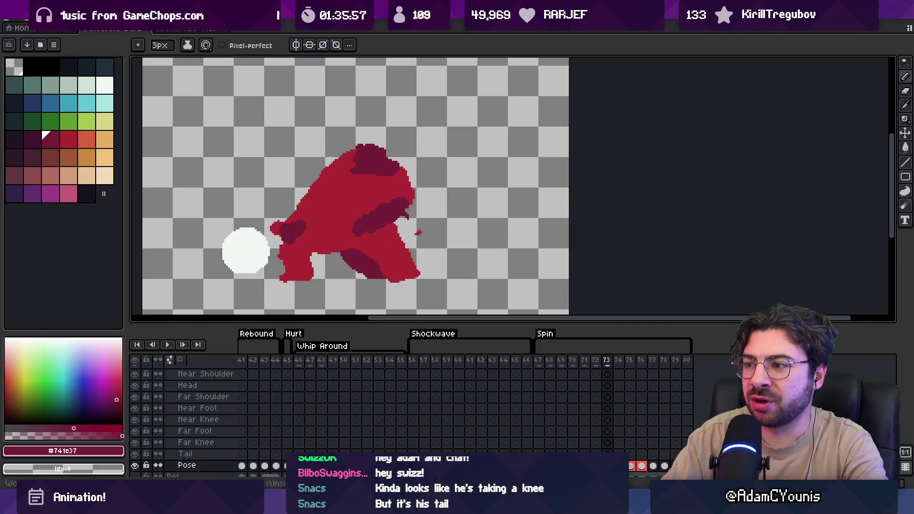
key(b)
key(e)
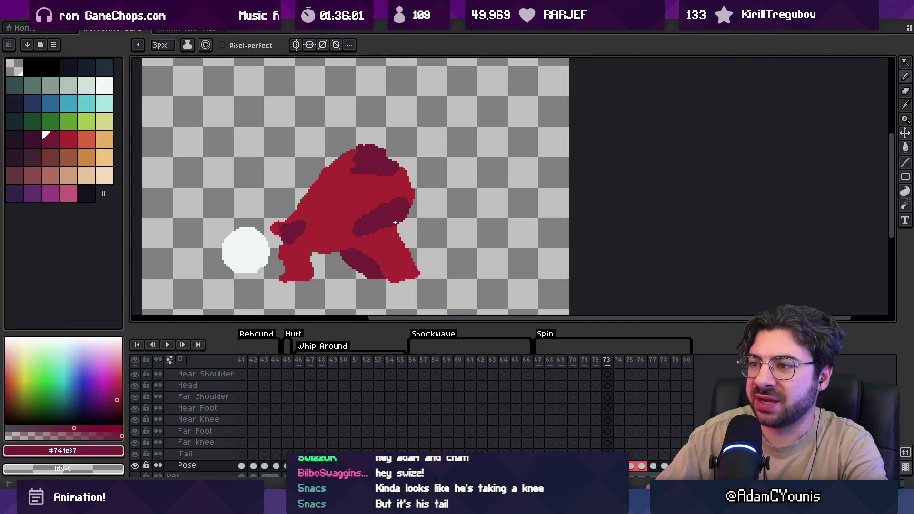
key(h)
mouse_move(535, 364)
mouse_down()
mouse_move(678, 361)
mouse_move(630, 371)
mouse_move(647, 369)
mouse_up()
key(v)
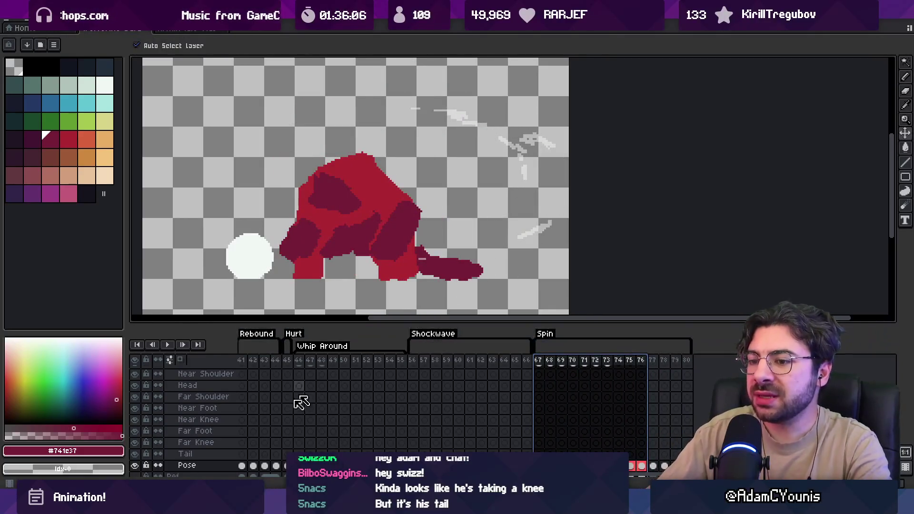
scroll(200, 428, down, 2)
Show the reference layer and compare poses from frame 76 ahead to frame 79.
click(135, 447)
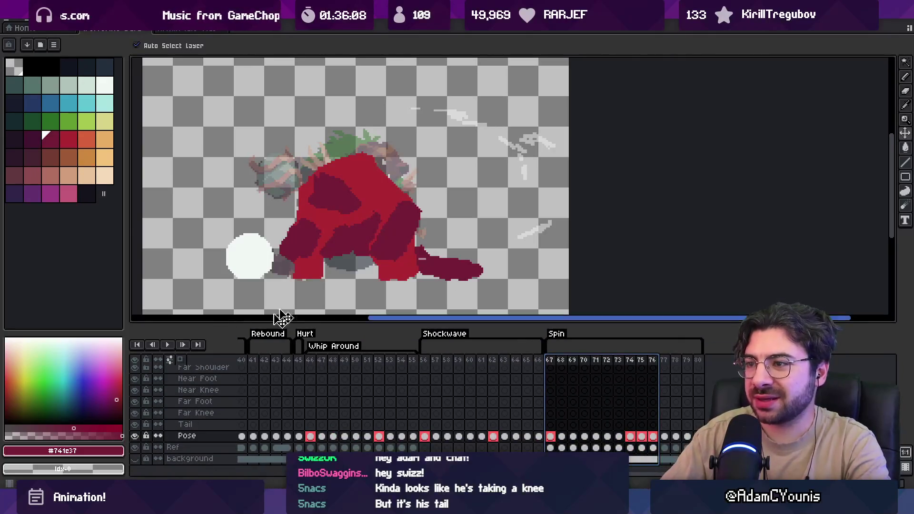
alt+click(334, 209)
key(b)
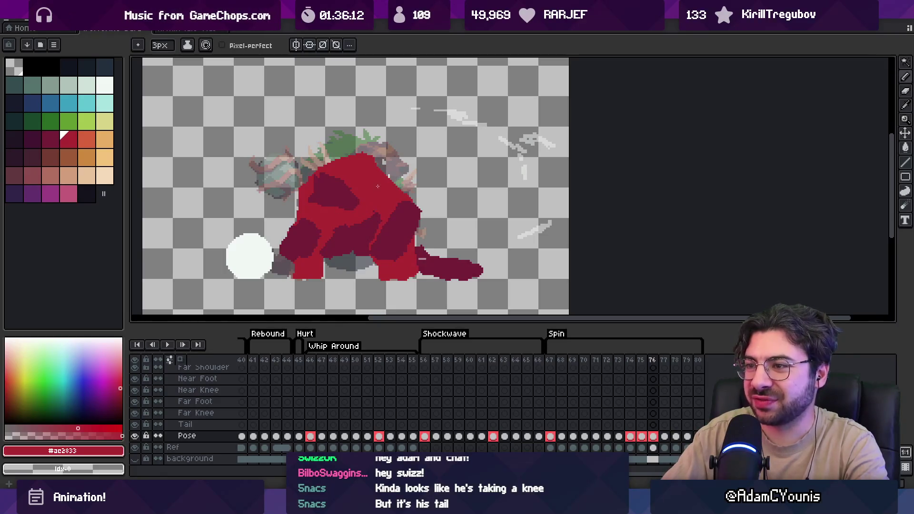
key(e)
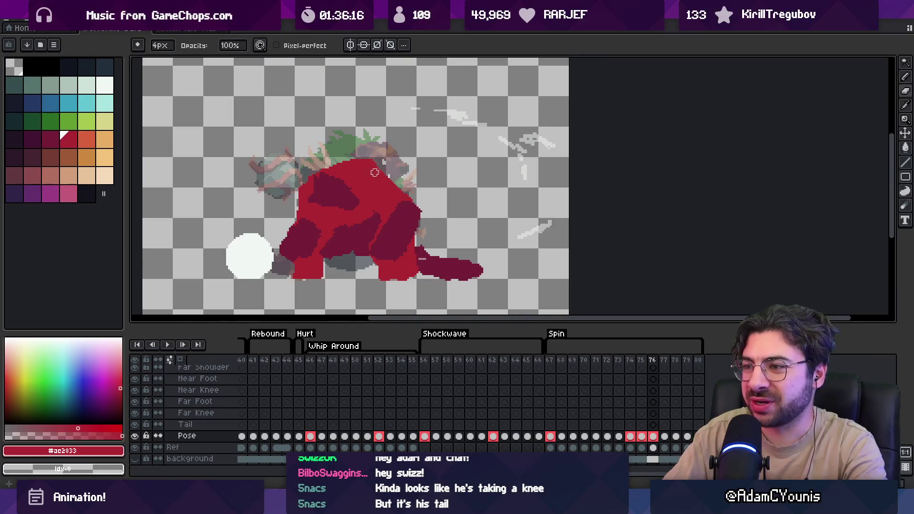
key(alt)
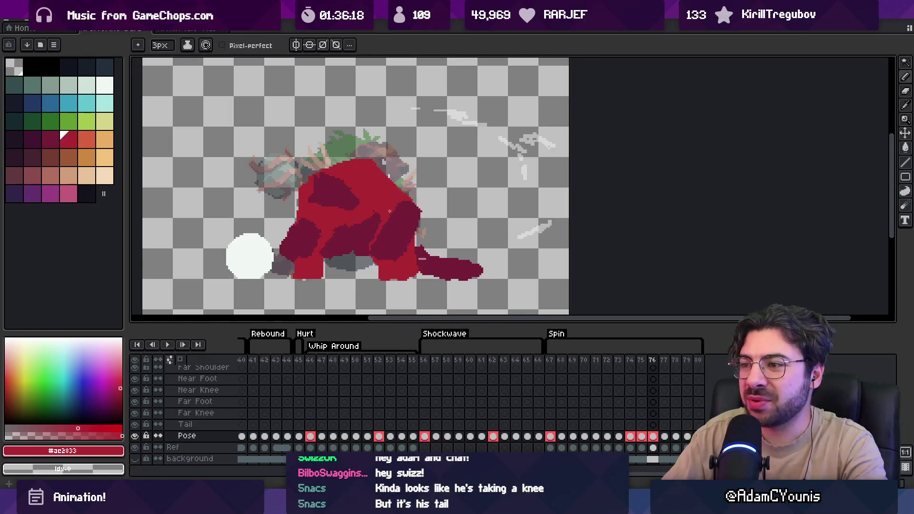
key(b)
key(alt)
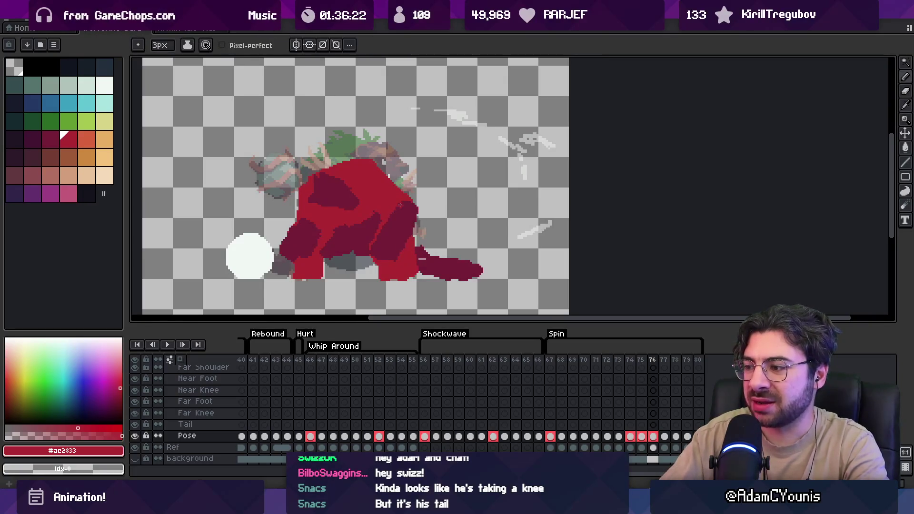
key(Left)
key(Left)
key(Right)
key(Right)
key(Right)
key(Right)
key(Right)
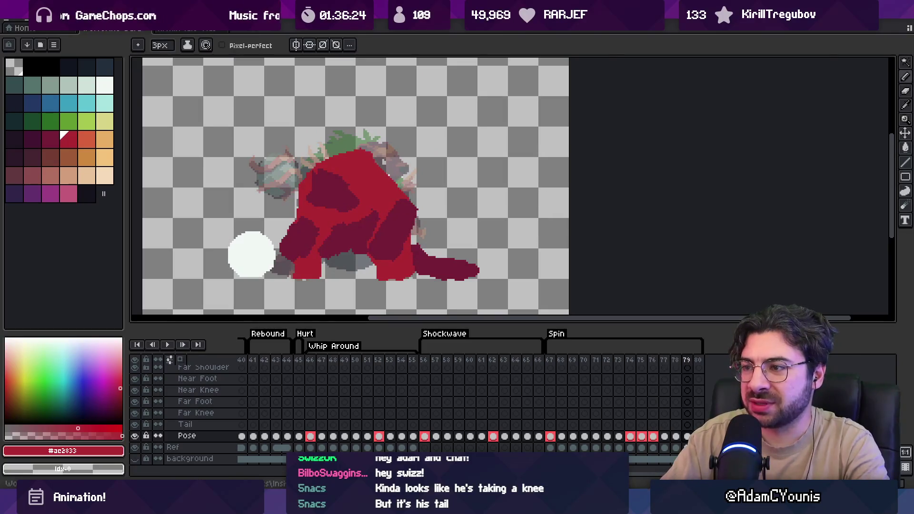
key(Right)
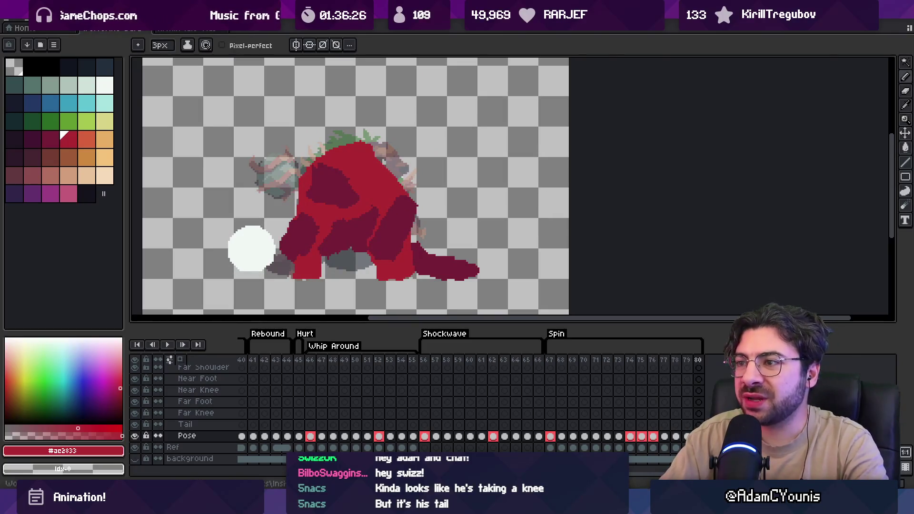
On frame 79, erase red along the body's top edge and redraw part of the outline.
key(e)
drag(305, 160, 376, 140)
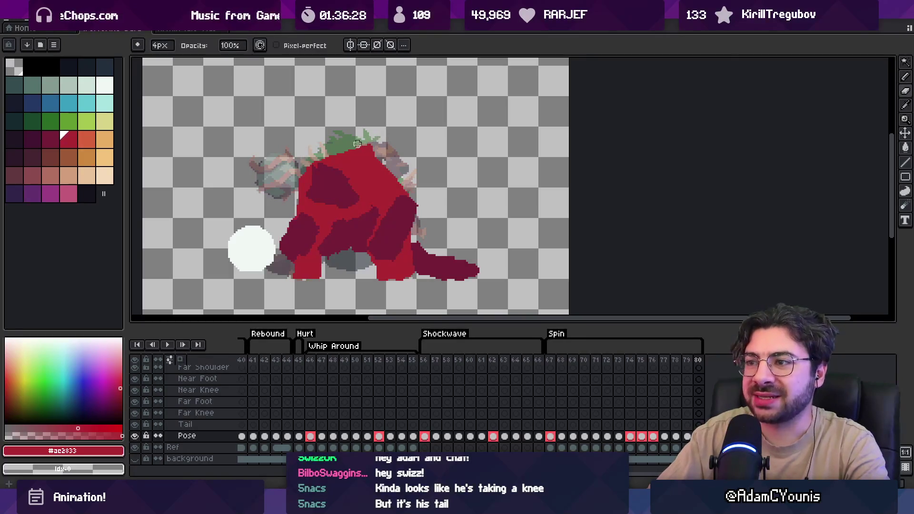
key(b)
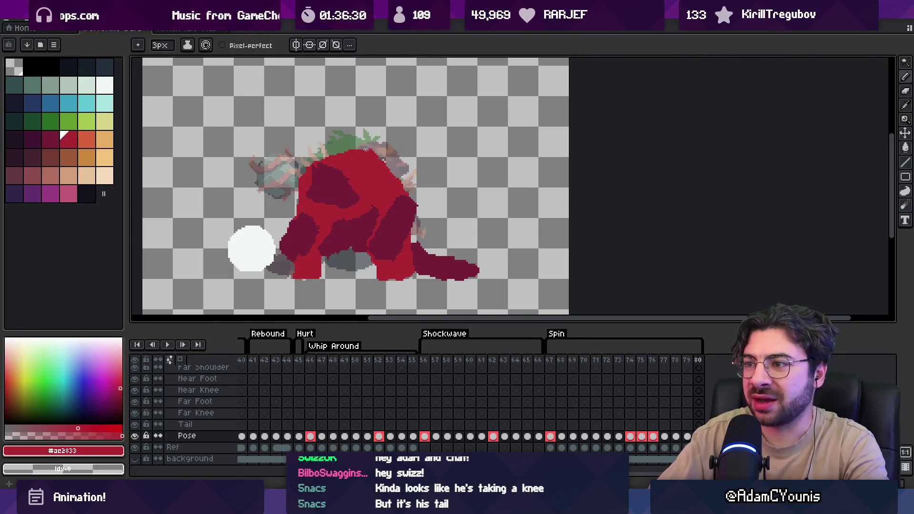
drag(350, 149, 390, 151)
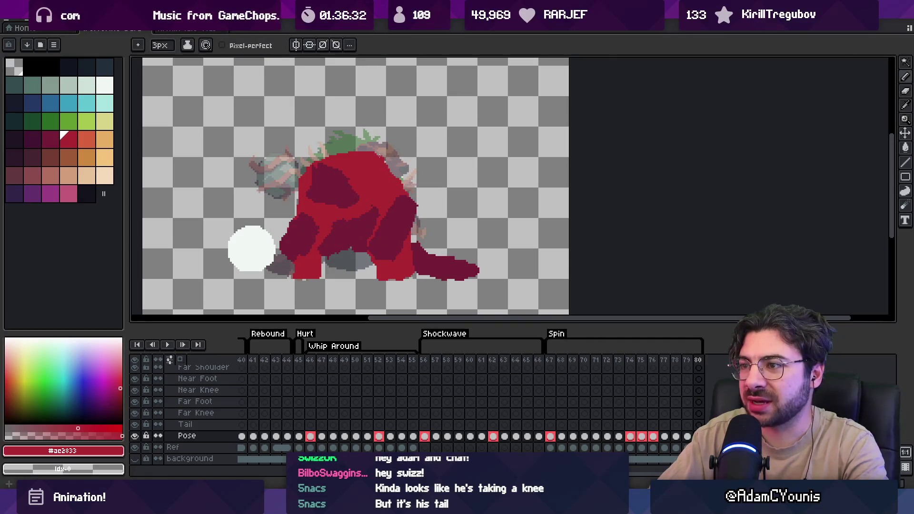
key(e)
drag(316, 157, 393, 152)
key(i)
key(b)
key(e)
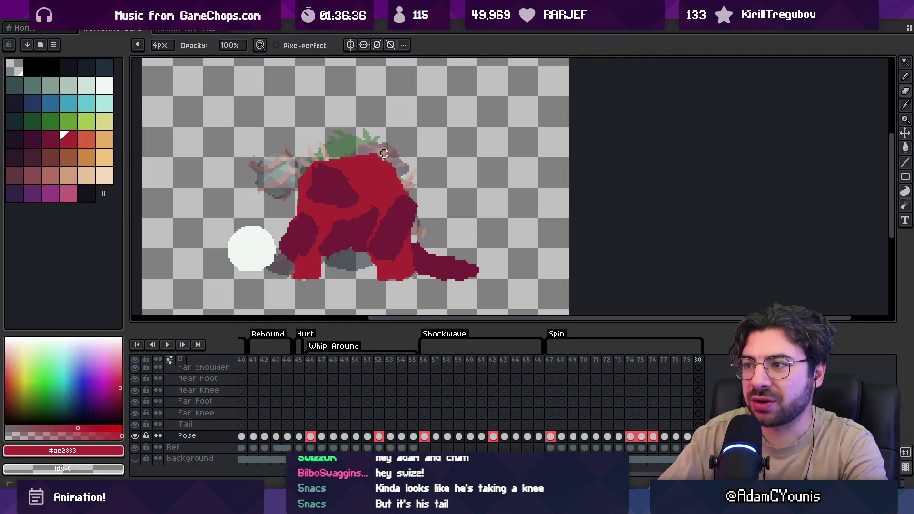
key(b)
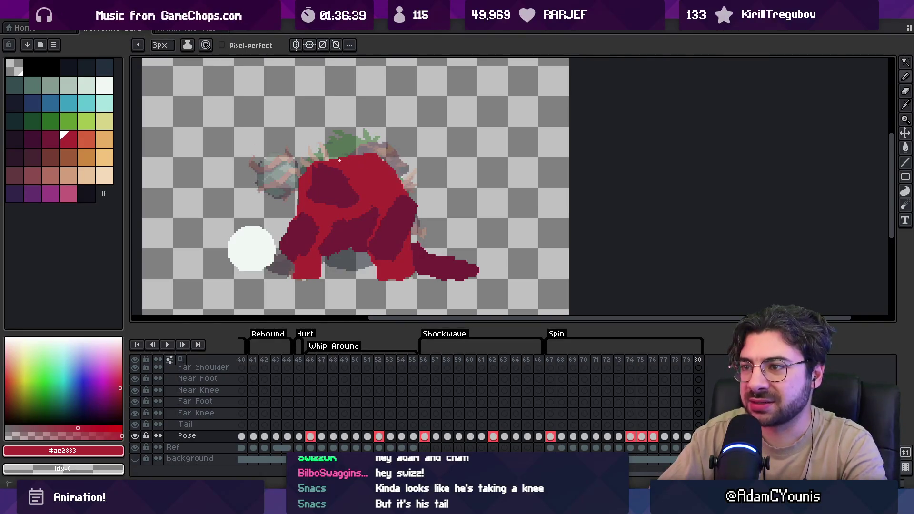
Erase red pixels along the body's top edge on frame 78.
key(Left)
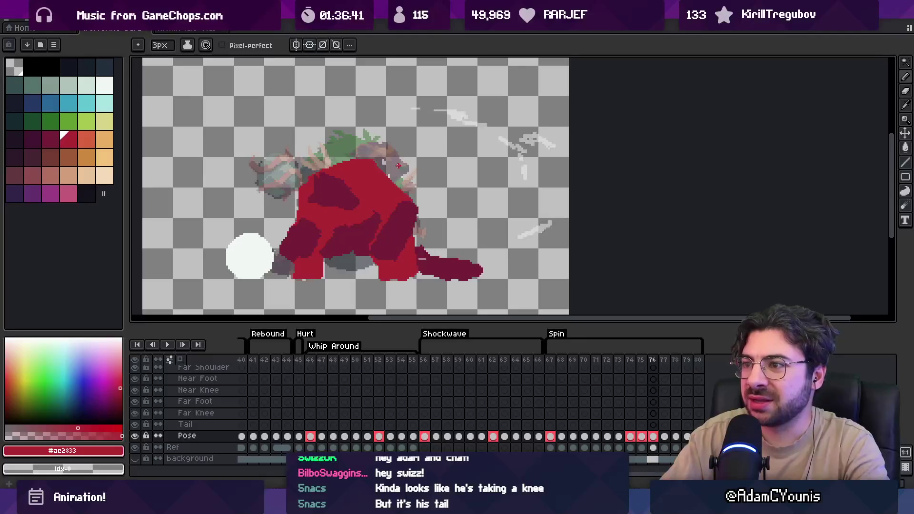
key(Left)
key(Left)
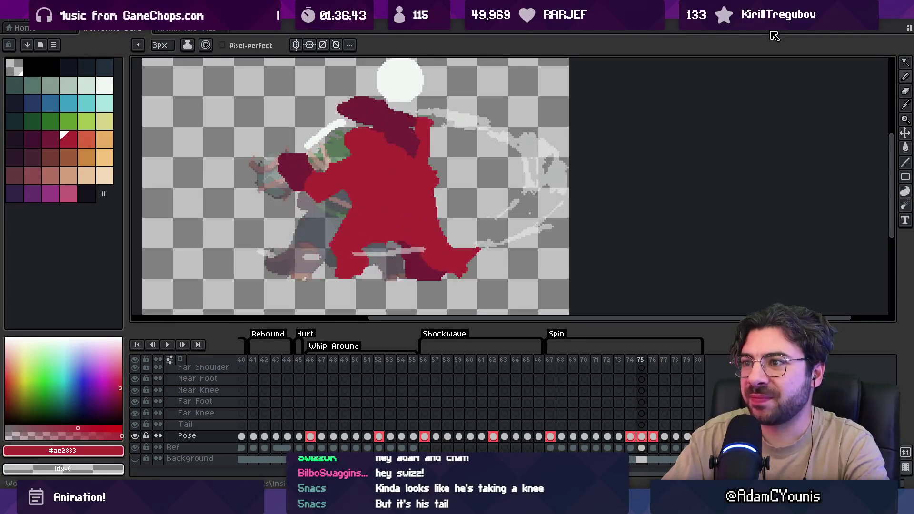
key(Right)
key(Right)
key(Right)
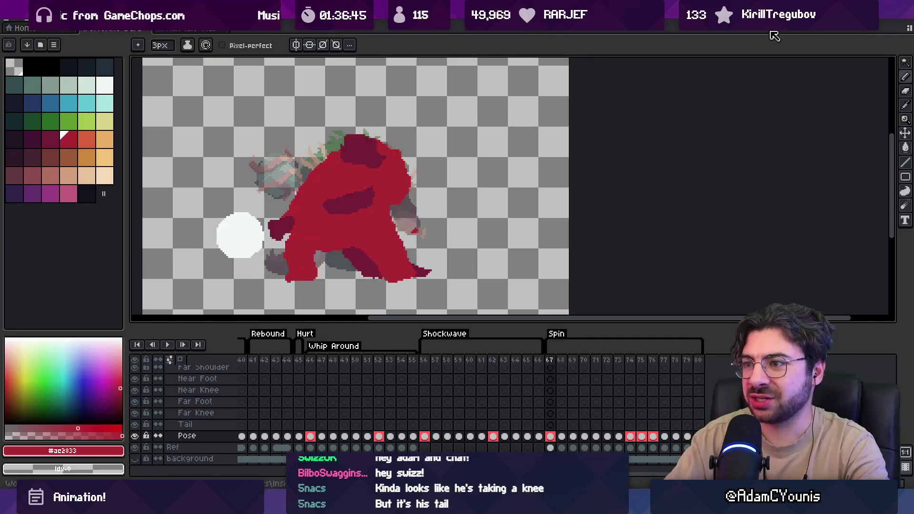
key(Left)
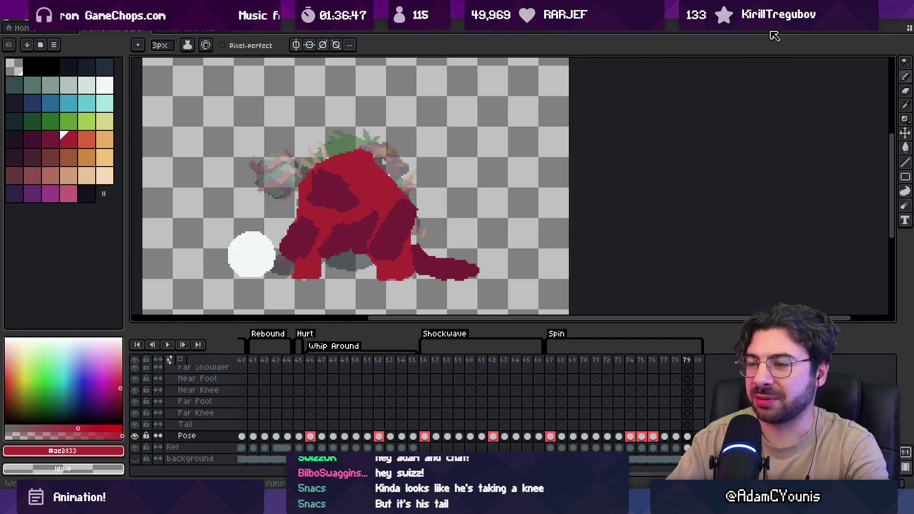
key(e)
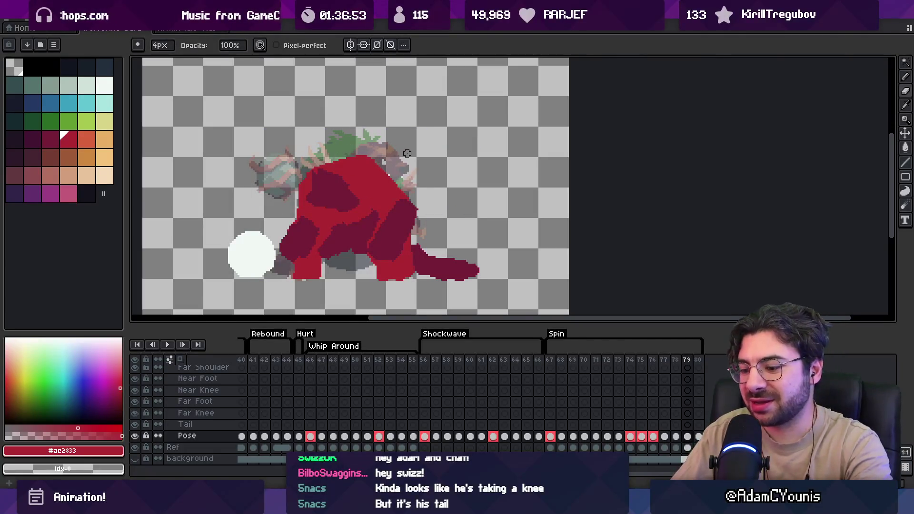
key(Left)
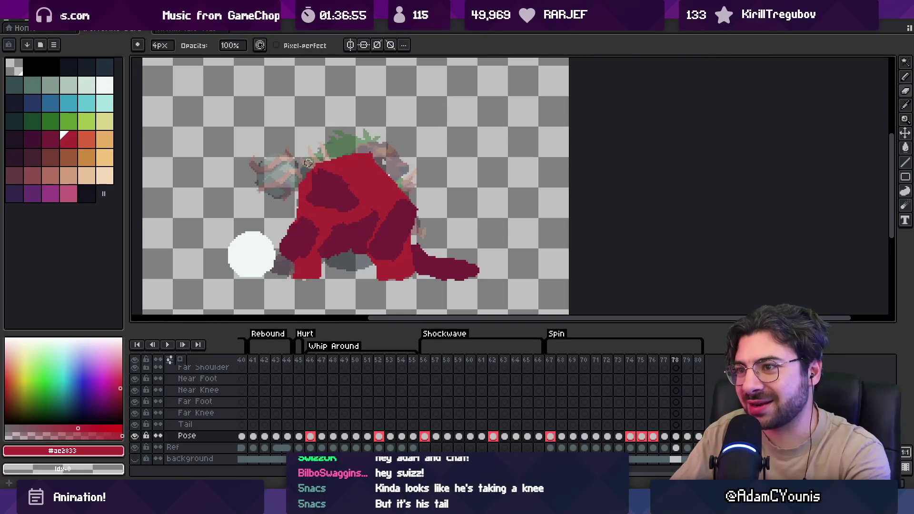
drag(308, 163, 386, 152)
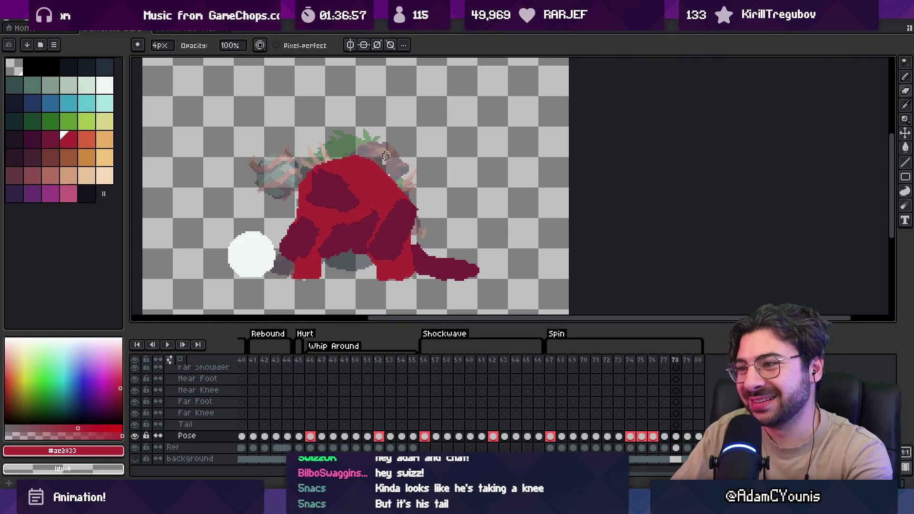
Trim the red top edge on frame 77, then return to frame 78.
key(Left)
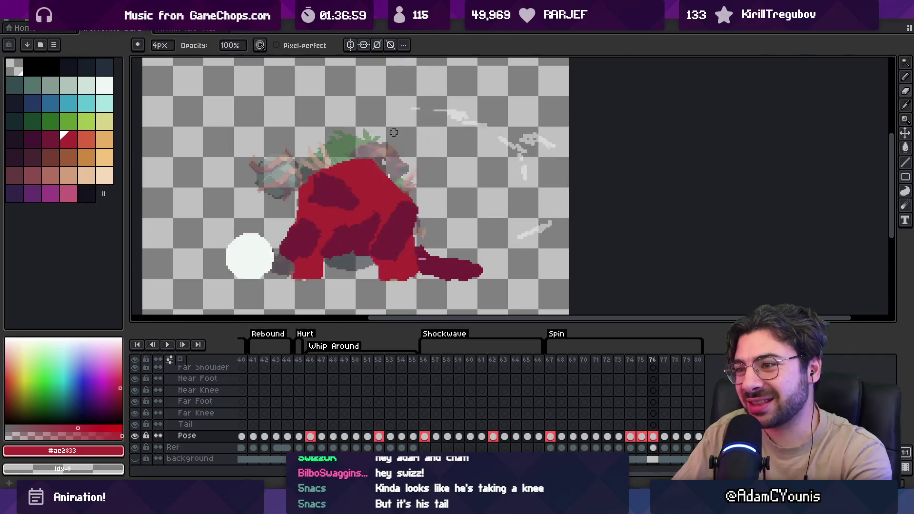
mouse_move(325, 163)
mouse_down()
mouse_move(314, 163)
mouse_move(351, 149)
mouse_up()
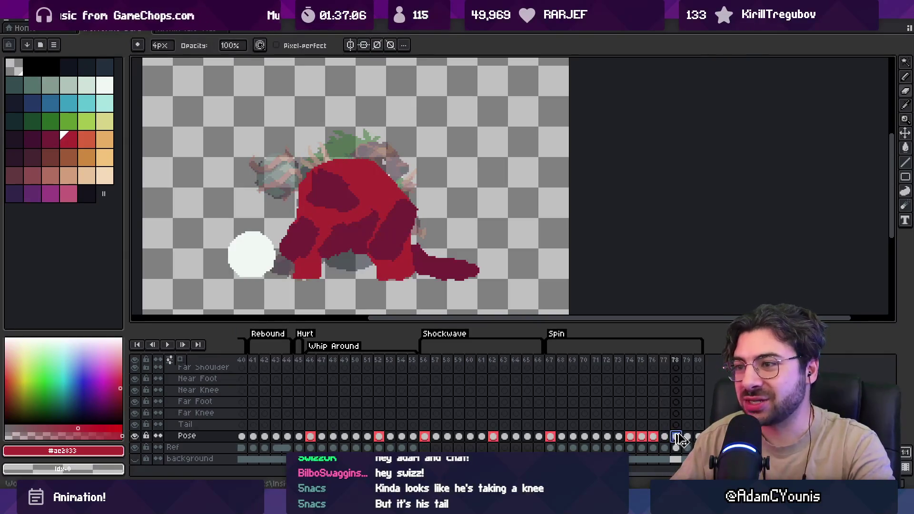
key(Right)
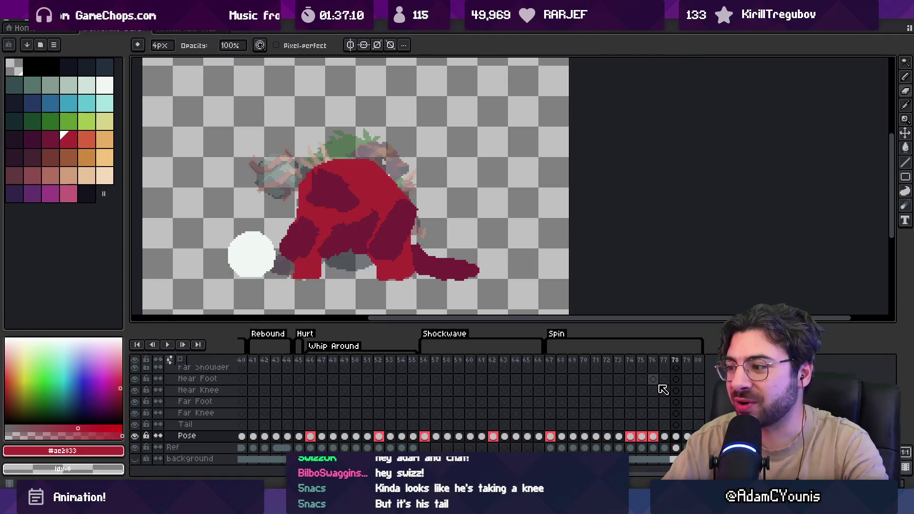
key(Right)
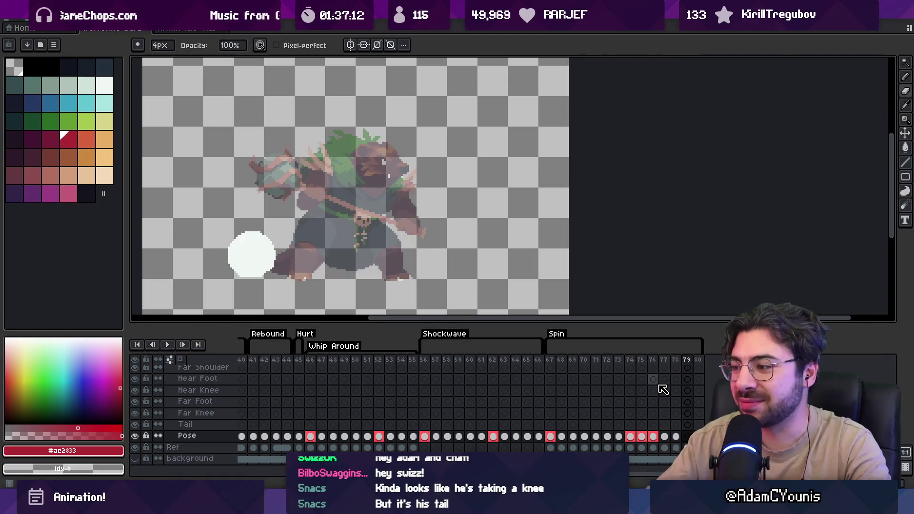
click(676, 436)
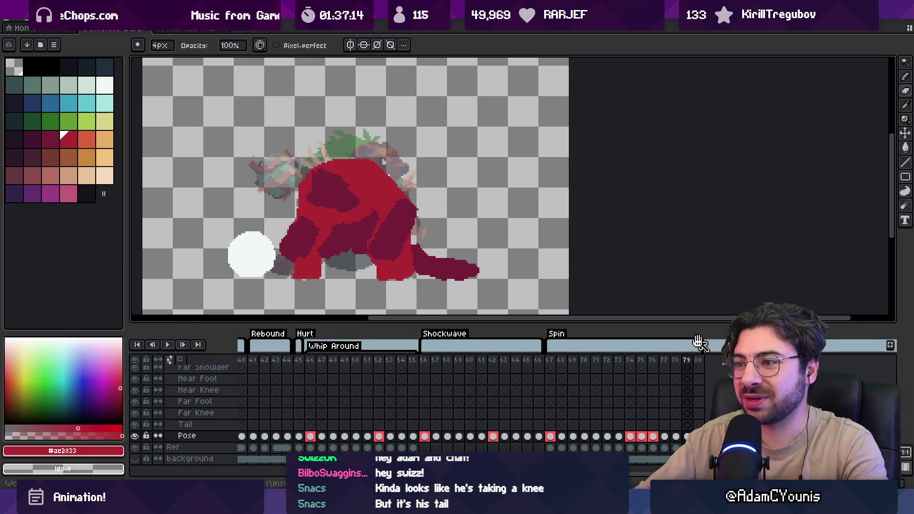
Play the animation to review it, then stop playback.
key(Return)
key(z)
scroll(418, 204, down, 1)
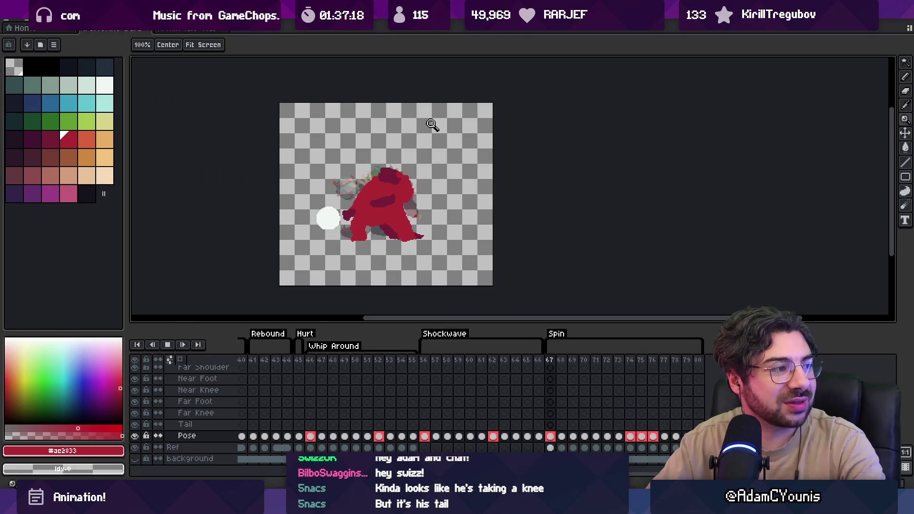
key(Return)
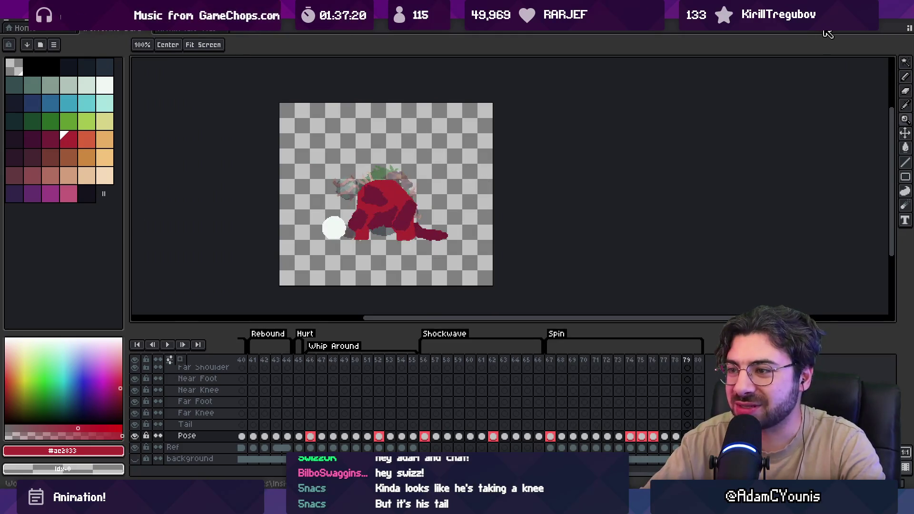
scroll(425, 183, up, 2)
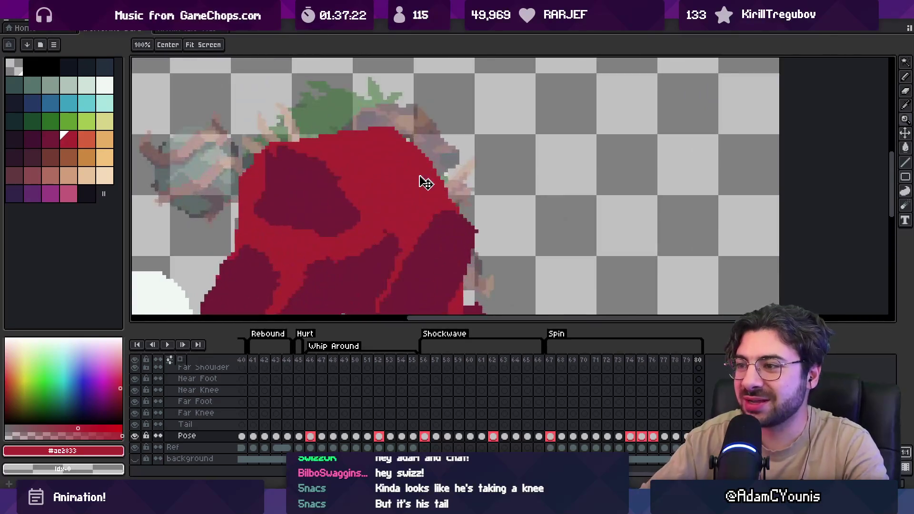
With a 2px brush, clean pale pixels off the top edge and paint red along the upper-left edge.
key(b)
key(i)
key(e)
key(minus)
drag(285, 143, 366, 134)
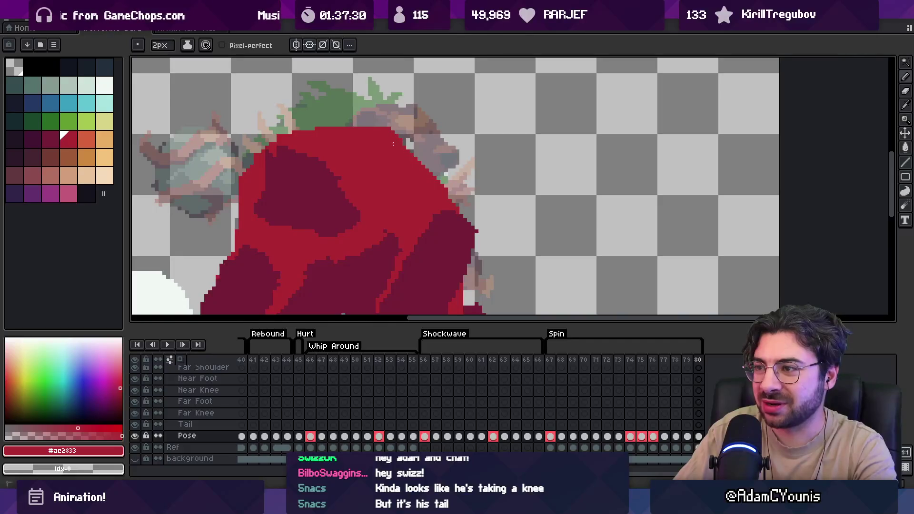
drag(260, 167, 266, 147)
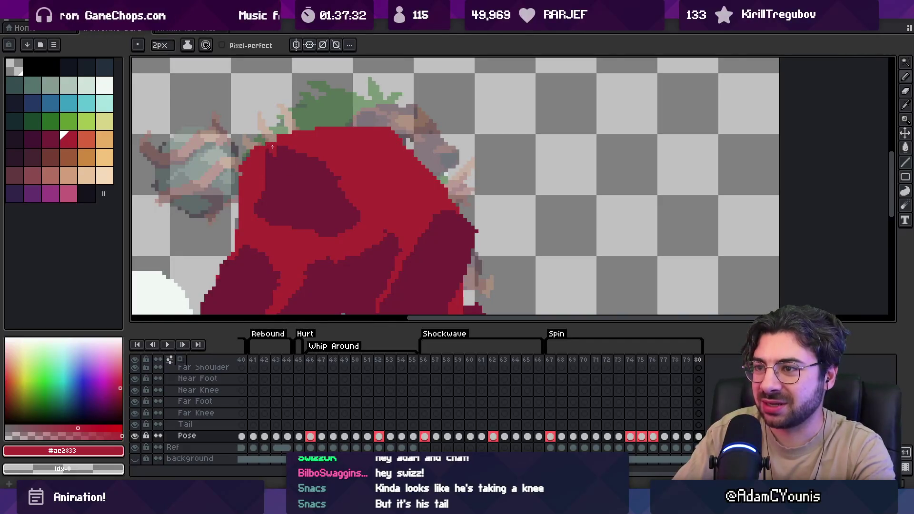
key(z)
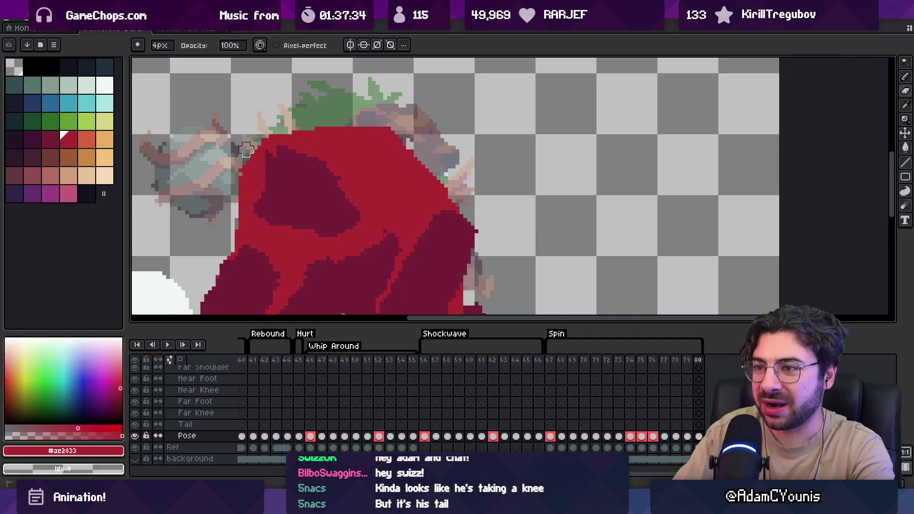
key(1)
Zoom in on the red body and draw a lighter red stroke along the leg.
key(m)
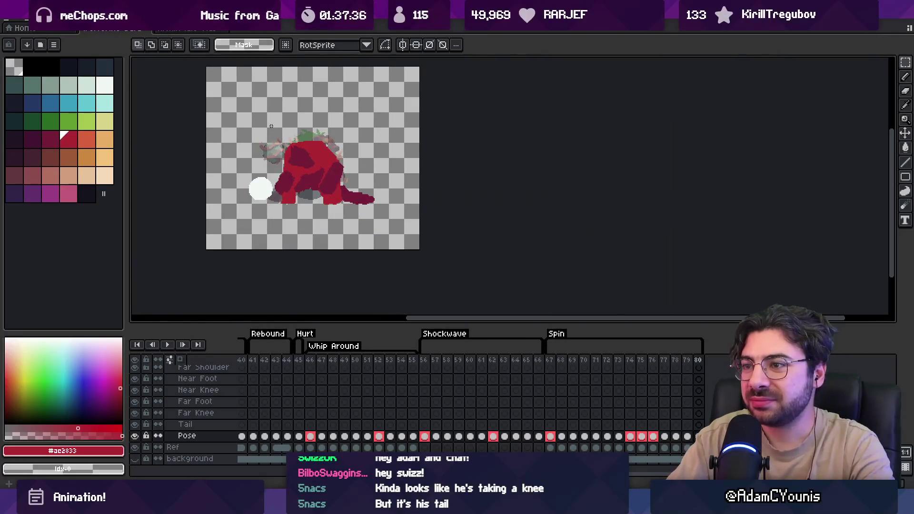
key(Left)
key(Left)
key(Left)
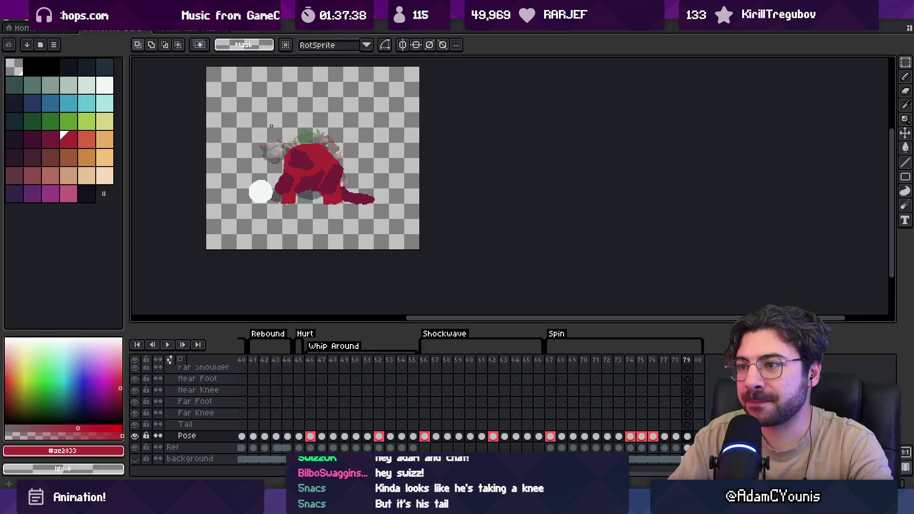
key(Right)
key(Right)
key(Right)
key(z)
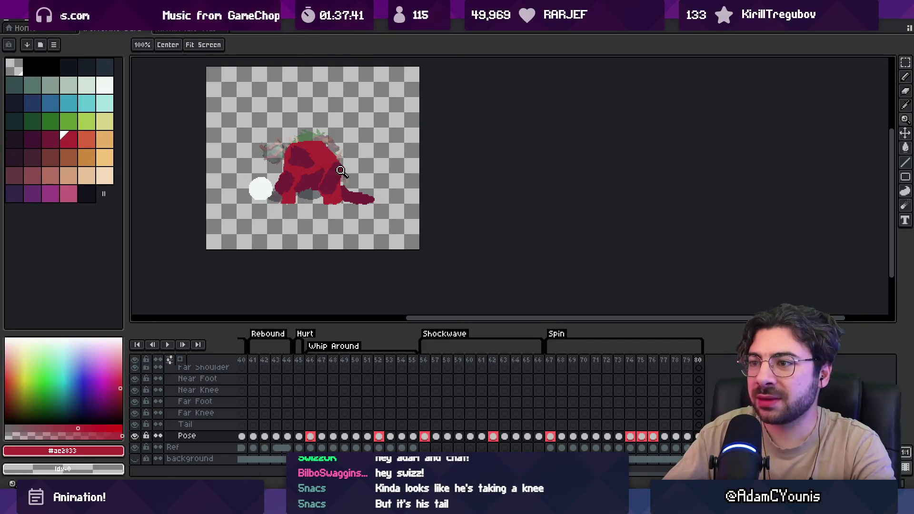
click(328, 172)
key(b)
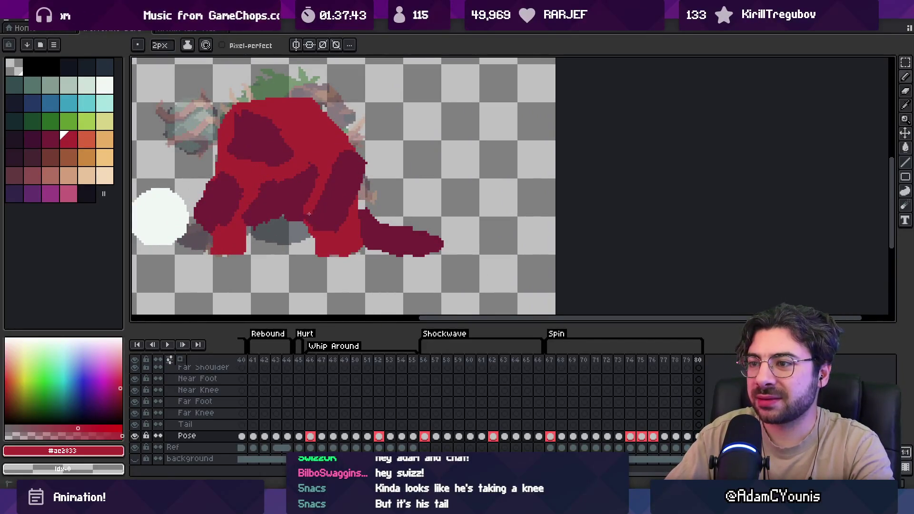
key(i)
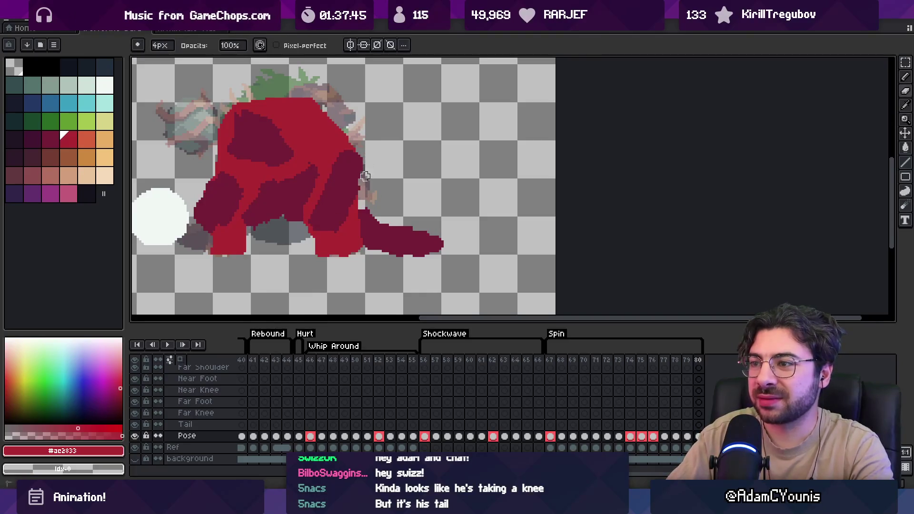
key(b)
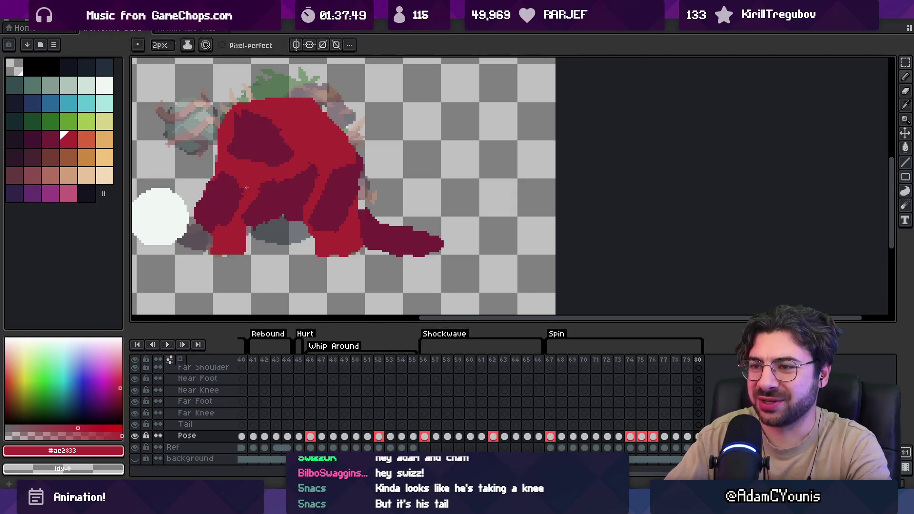
drag(246, 188, 227, 227)
key(i)
key(e)
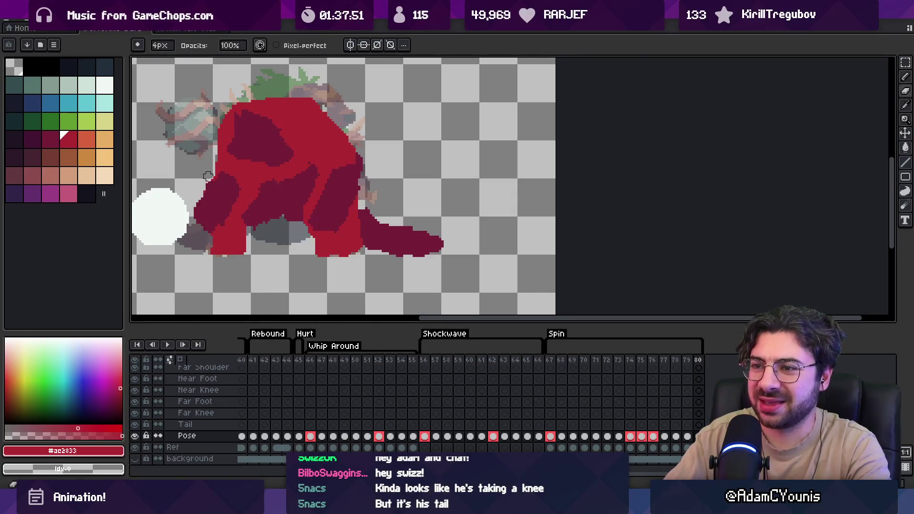
Jump to frame 67, centre the brawler and zoom out to the whole sprite.
key(m)
key(Return)
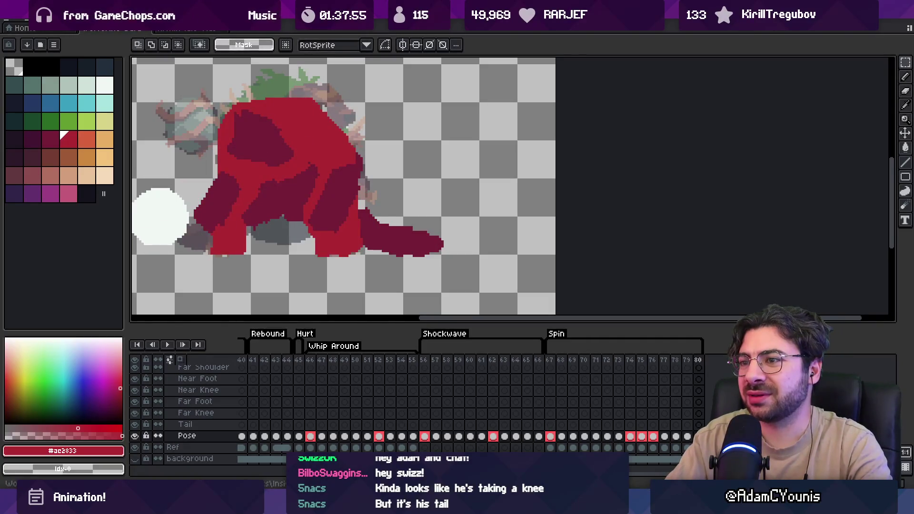
drag(220, 228, 294, 224)
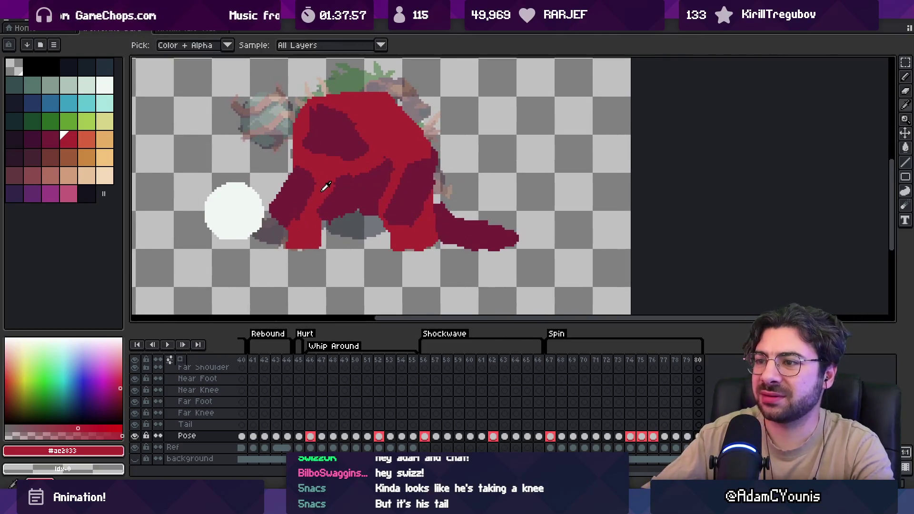
key(b)
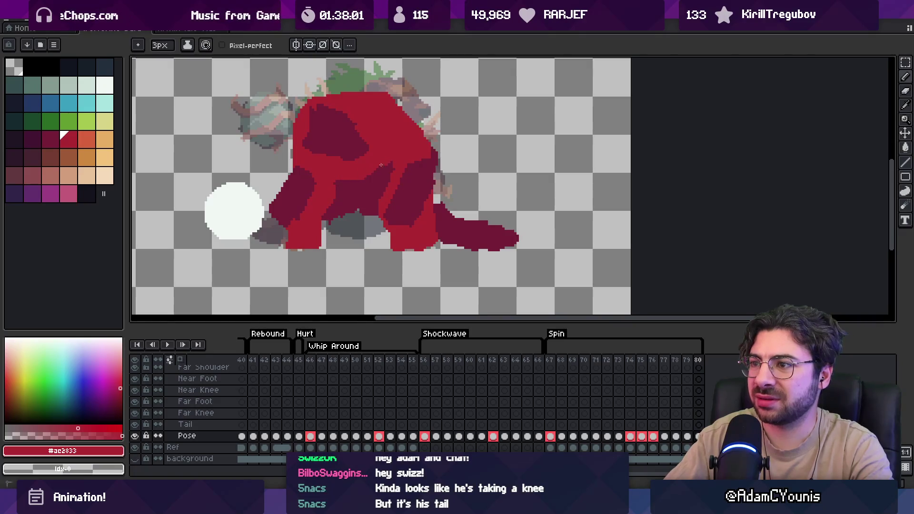
key(z)
scroll(401, 157, down, 4)
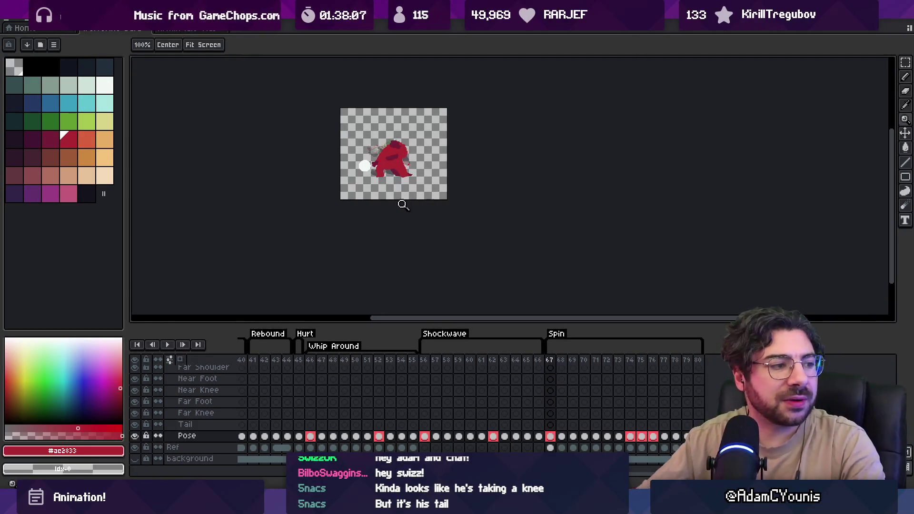
Zoom in, play the animation, and flip between frames 73 and 74, ending on 74.
click(405, 148)
scroll(405, 148, up, 2)
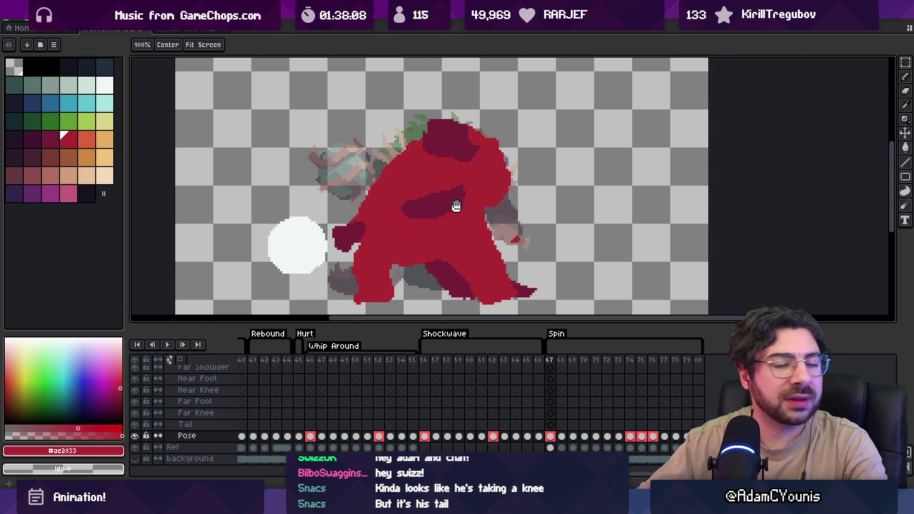
key(Return)
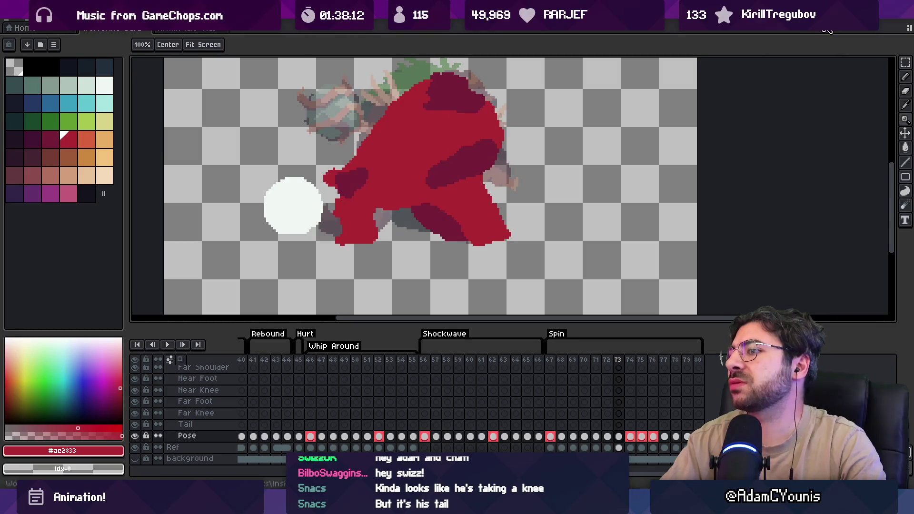
key(b)
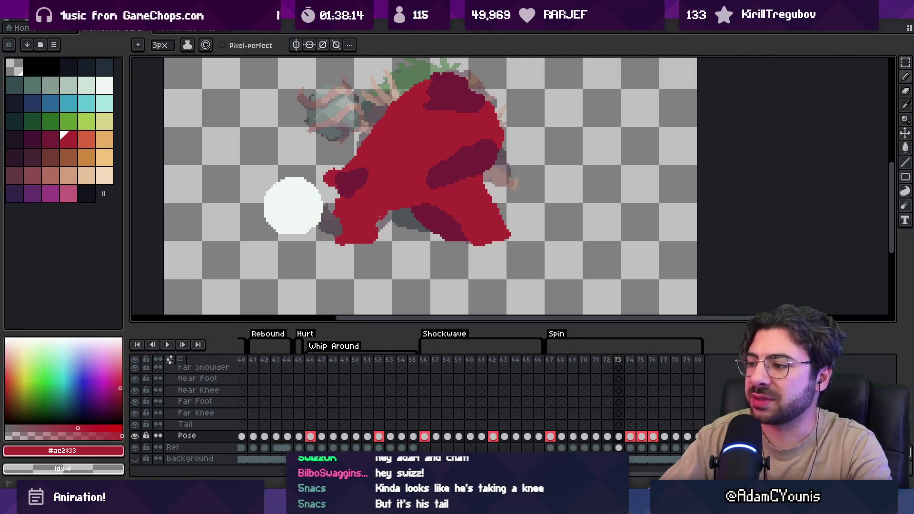
key(Right)
key(Left)
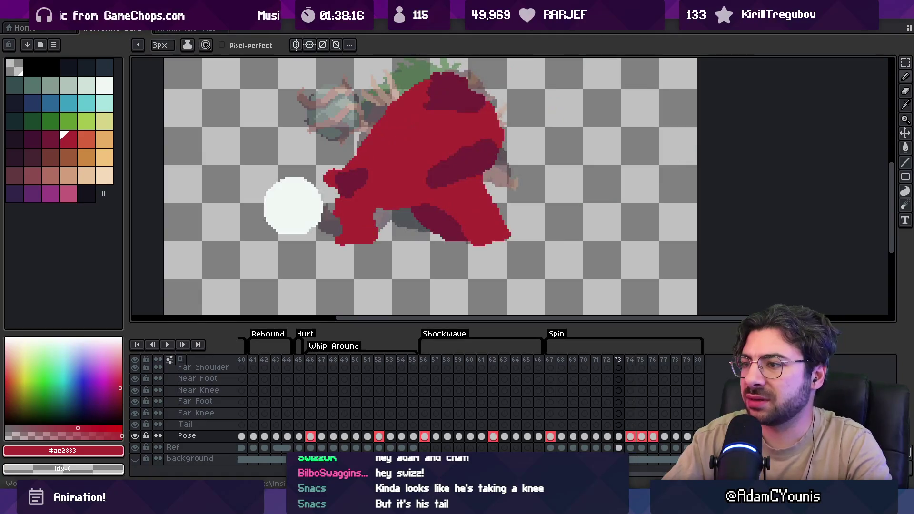
key(Right)
key(Left)
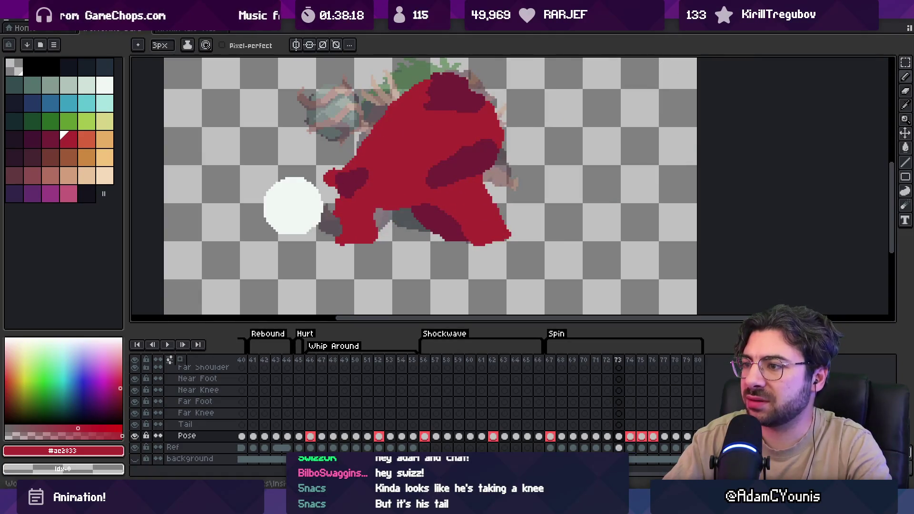
key(Right)
key(Left)
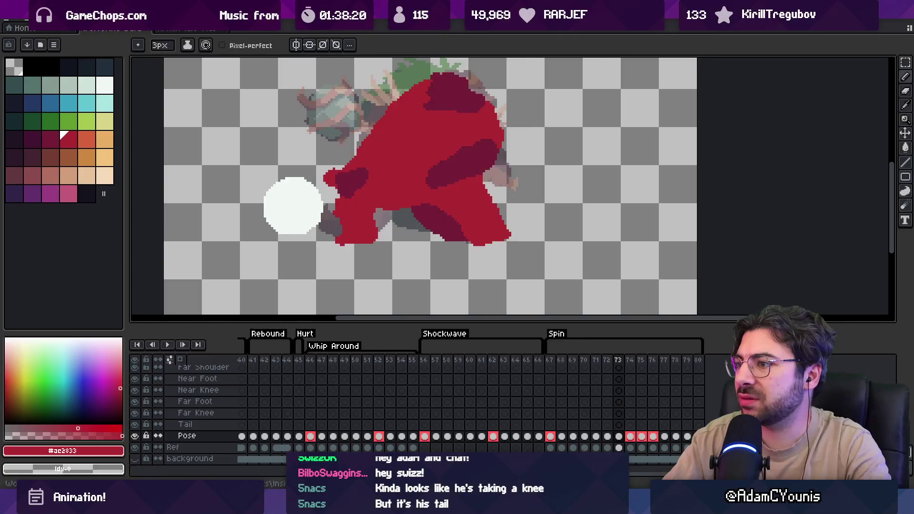
key(Right)
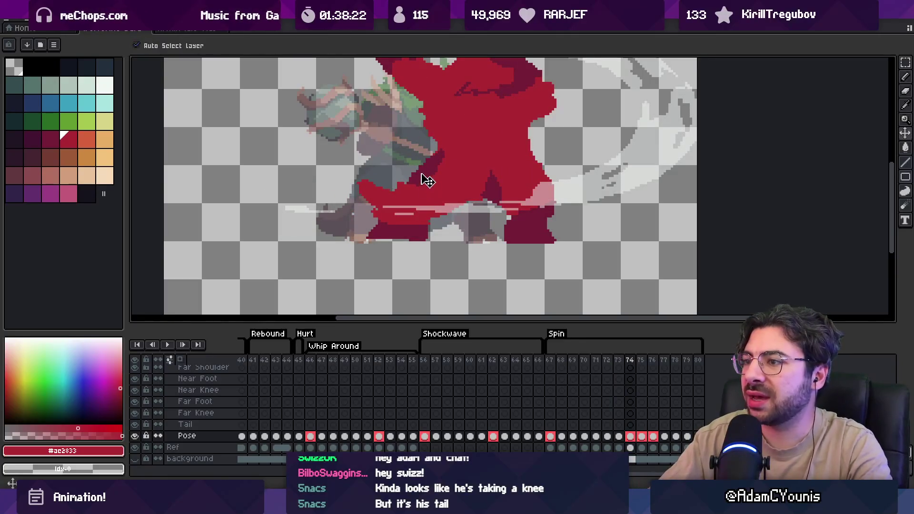
Sample the brawler's dark red shadow colour on frame 74.
key(b)
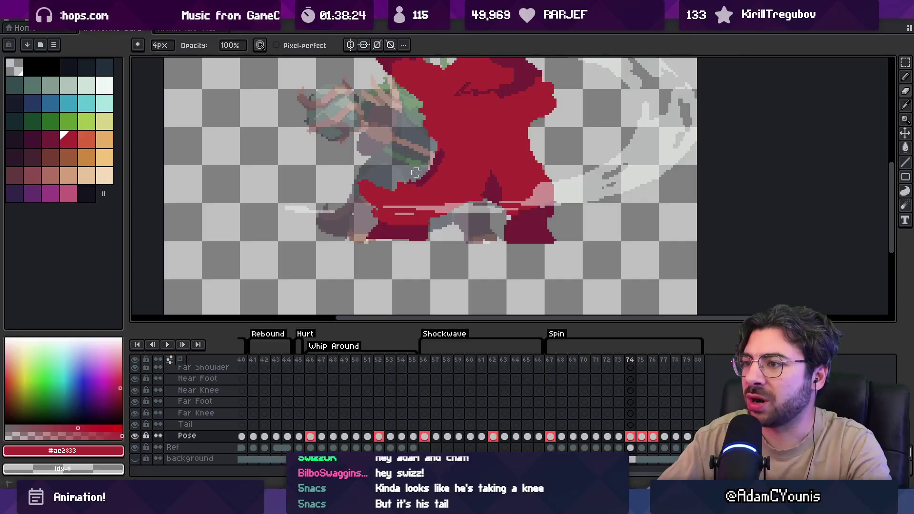
alt+click(442, 218)
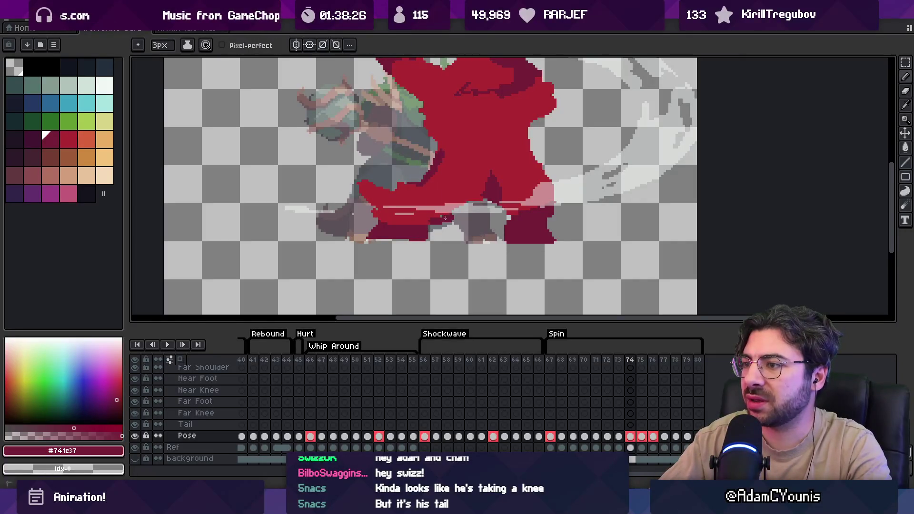
key(alt)
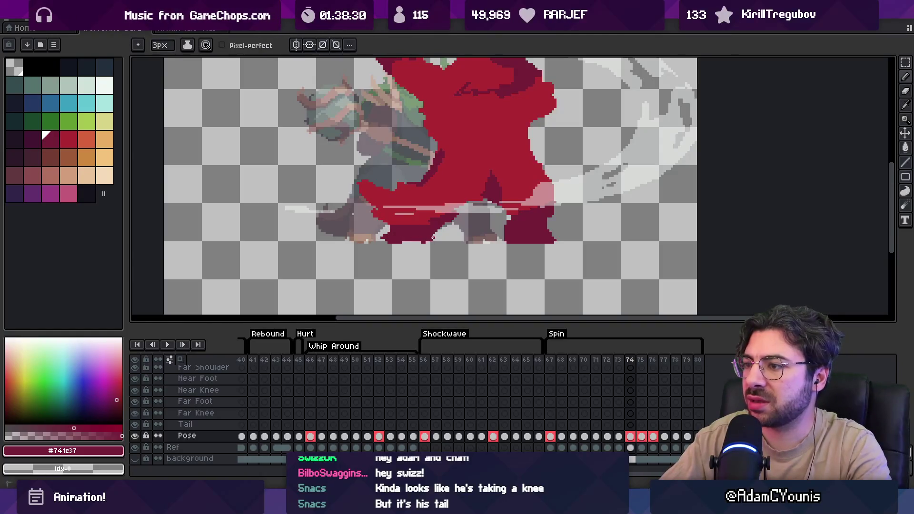
key(e)
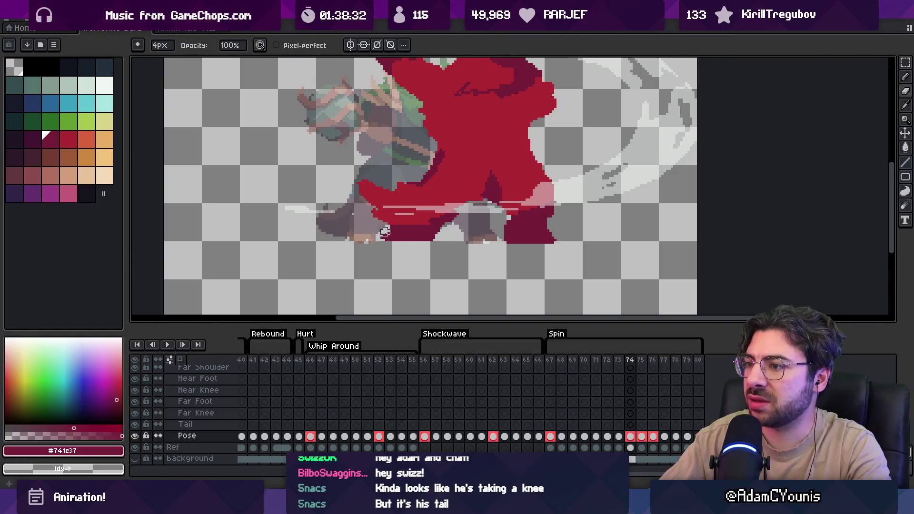
key(z)
scroll(390, 229, down, 3)
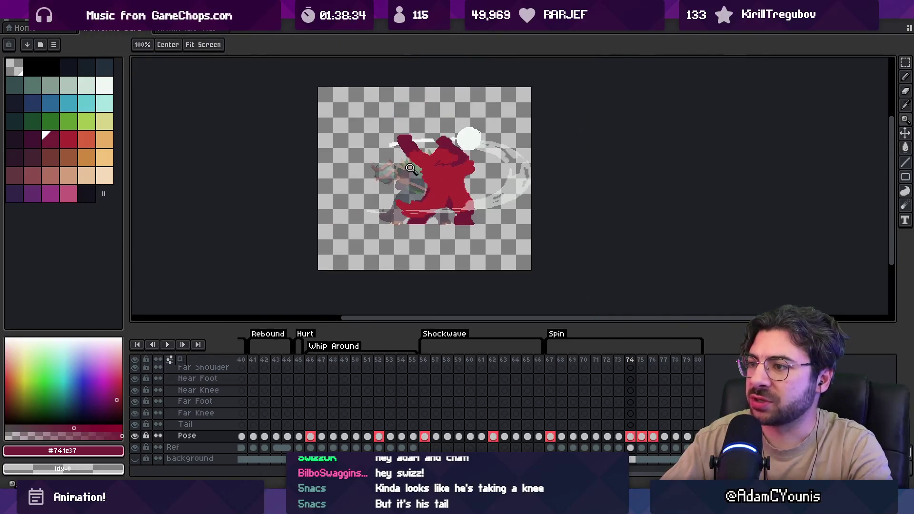
Lasso the brawler's foot on frame 74 and shift it about 30 pixels right.
key(Return)
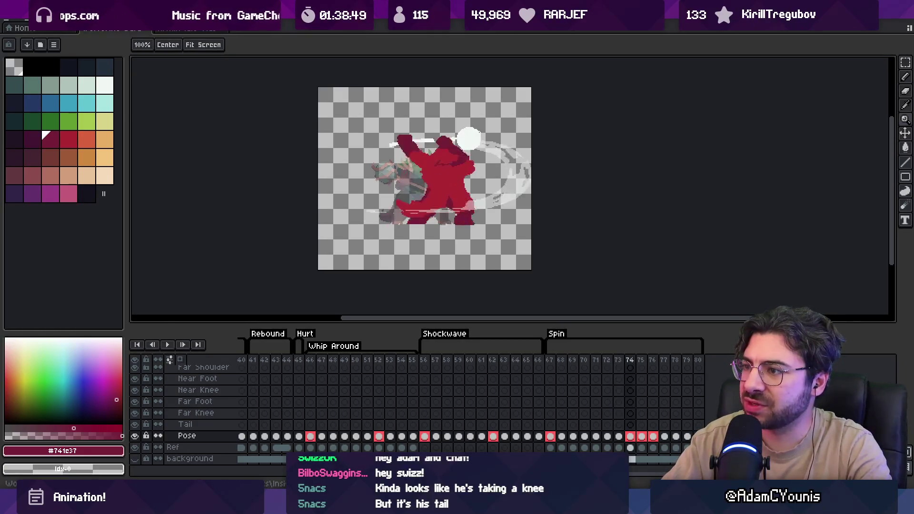
scroll(467, 220, up, 2)
key(q)
drag(402, 227, 404, 227)
drag(458, 218, 471, 216)
key(ctrl+d)
Play the animation to review, stopping on frame 74 zoomed to 200% on the brawler.
key(b)
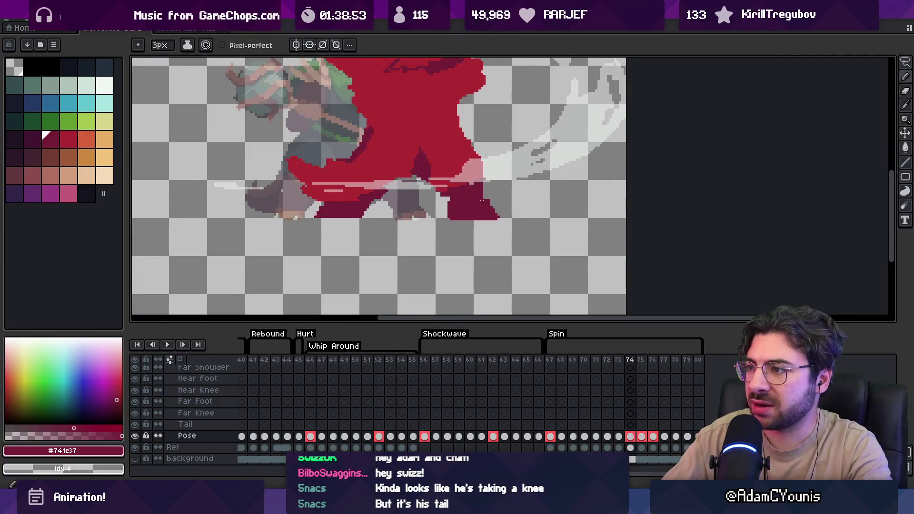
key(z)
key(1)
key(Return)
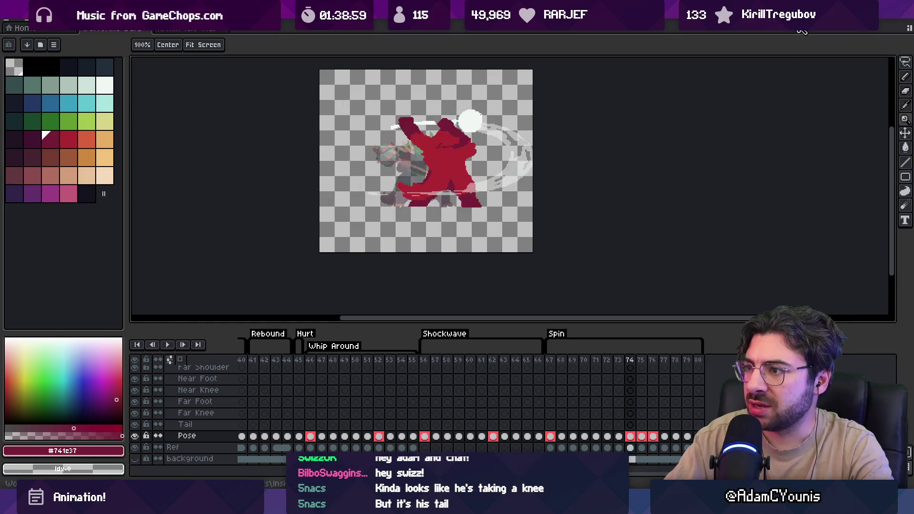
key(Return)
key(2)
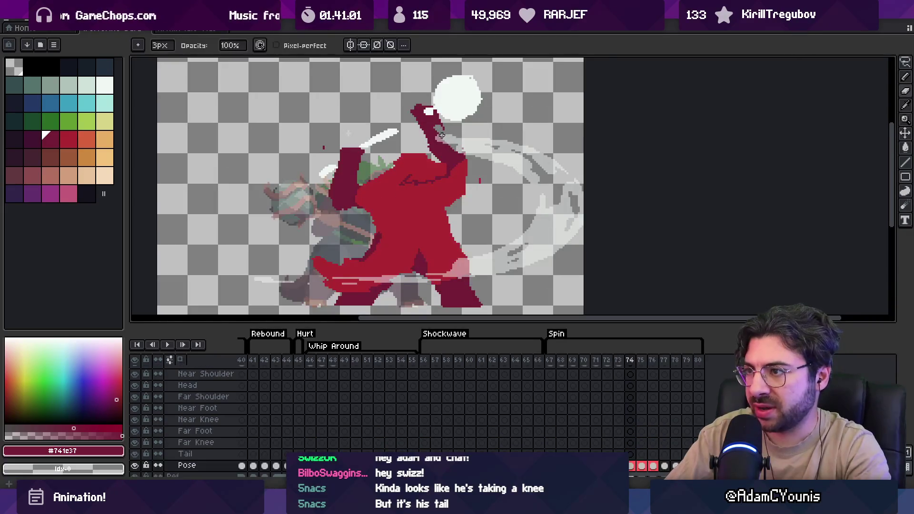
Redraw the neck and head leaning further left, then sample the main body red.
key(b)
mouse_move(420, 128)
mouse_down()
mouse_move(409, 106)
mouse_move(421, 121)
mouse_up()
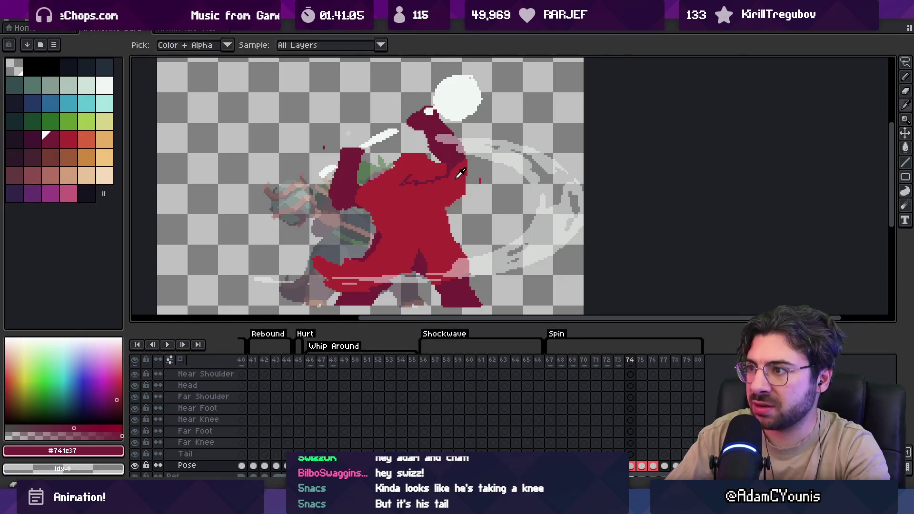
alt+click(455, 184)
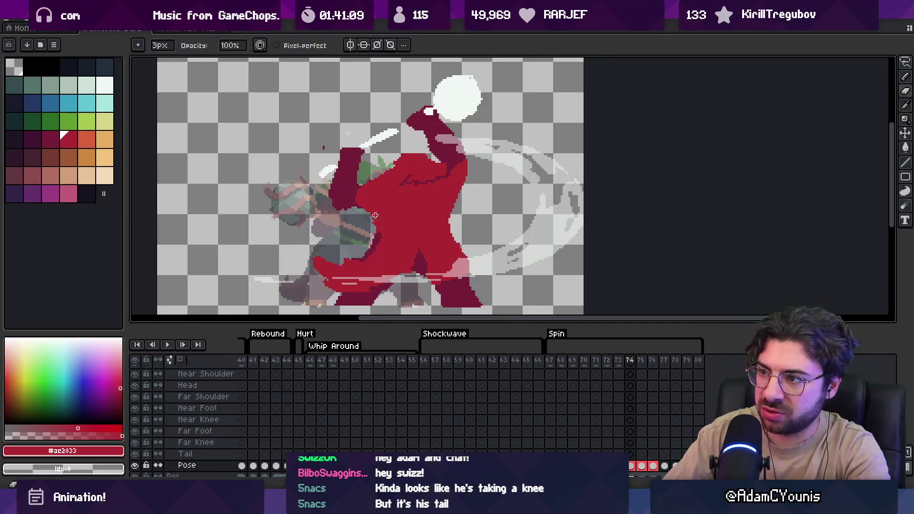
Select the brawler's near arm and nudge it down-left into a better spot.
key(m)
mouse_move(332, 149)
mouse_down()
mouse_move(367, 224)
mouse_move(333, 152)
mouse_up()
drag(365, 181, 368, 191)
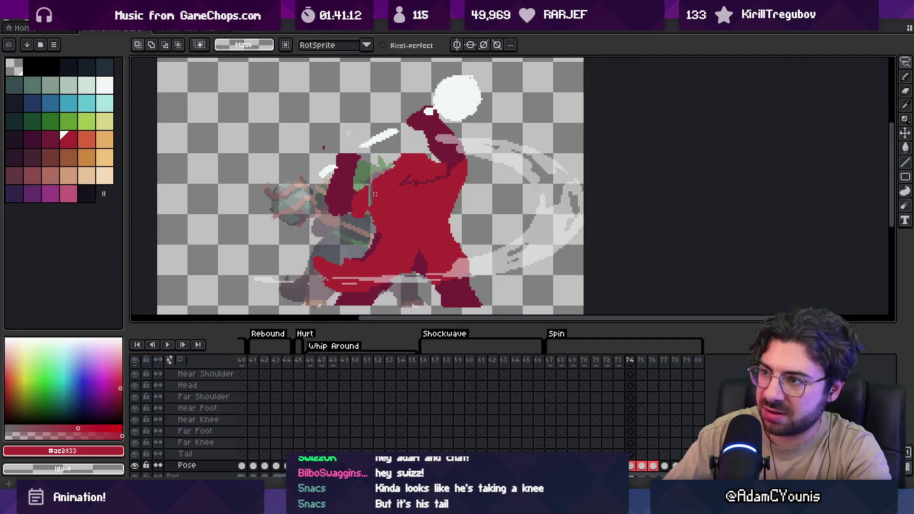
key(ctrl+z)
key(ctrl+z)
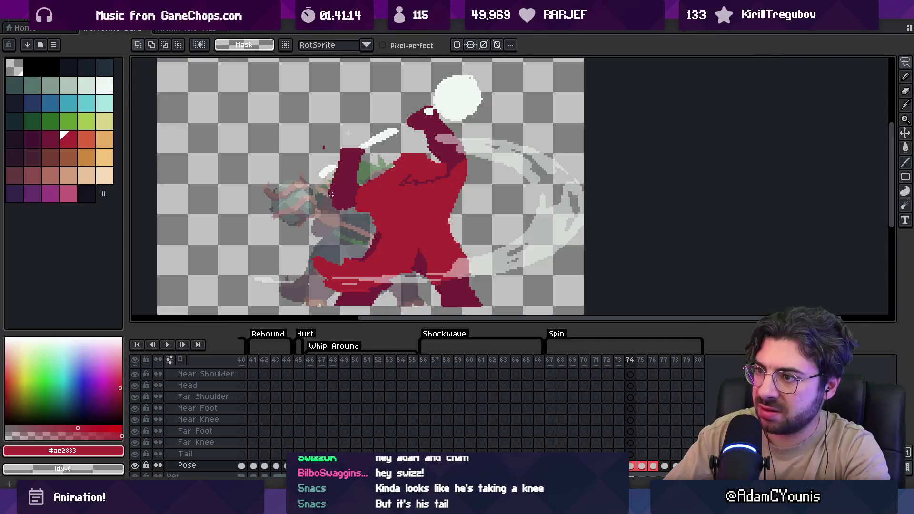
drag(347, 185, 356, 188)
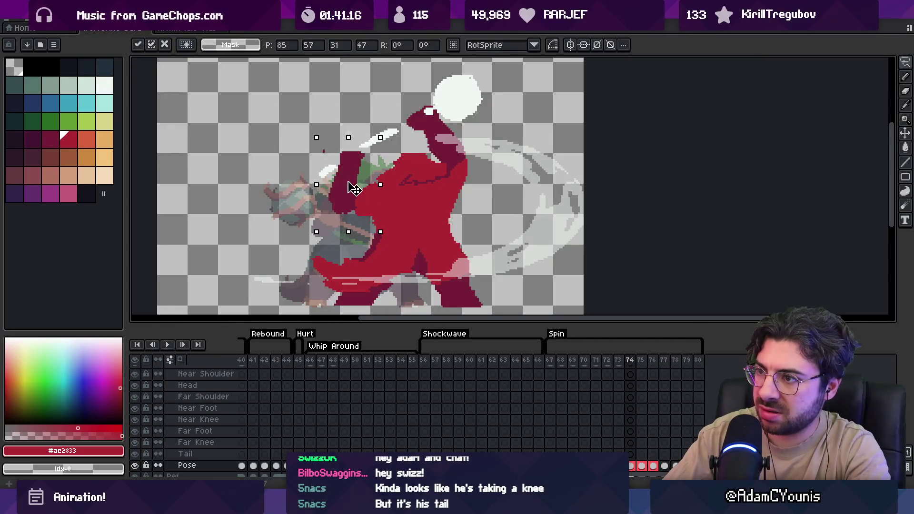
key(b)
alt+click(345, 210)
key(z)
scroll(397, 162, down, 2)
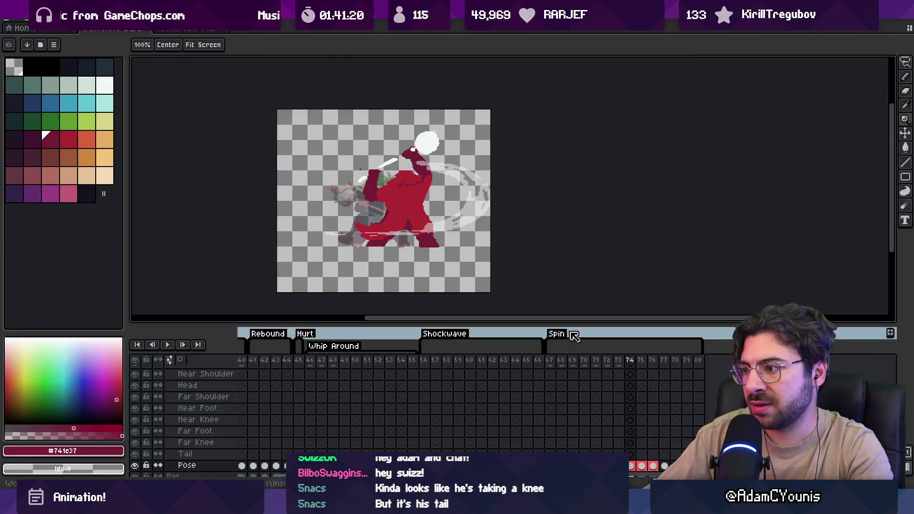
Select frames 67–72 and lasso the white whip swoosh, committing its rotation.
drag(551, 363, 633, 365)
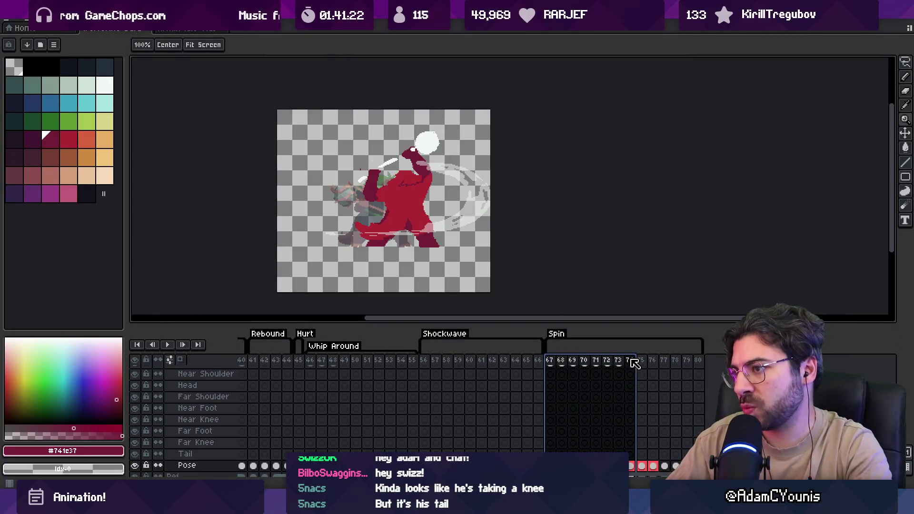
scroll(496, 150, up, 2)
key(q)
mouse_move(392, 147)
mouse_down()
mouse_move(310, 177)
mouse_move(488, 267)
mouse_move(430, 149)
mouse_move(386, 106)
mouse_up()
click(385, 135)
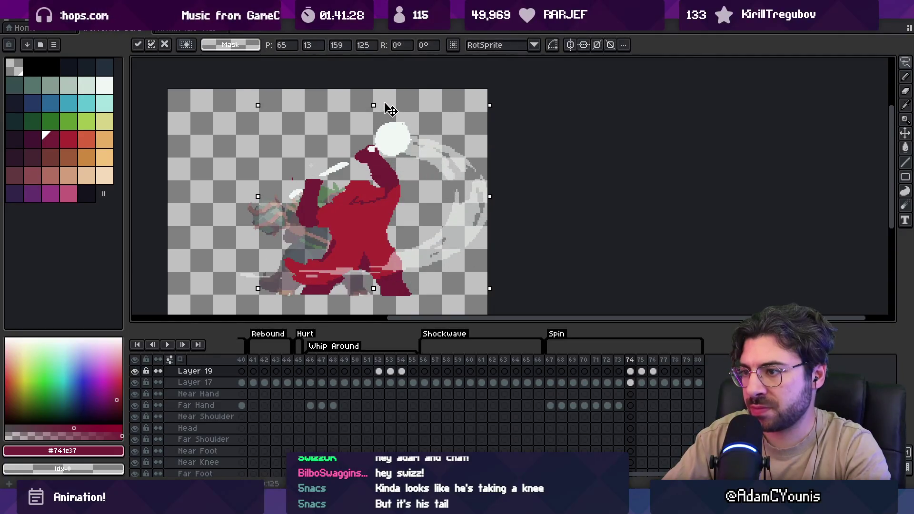
key(Return)
key(v)
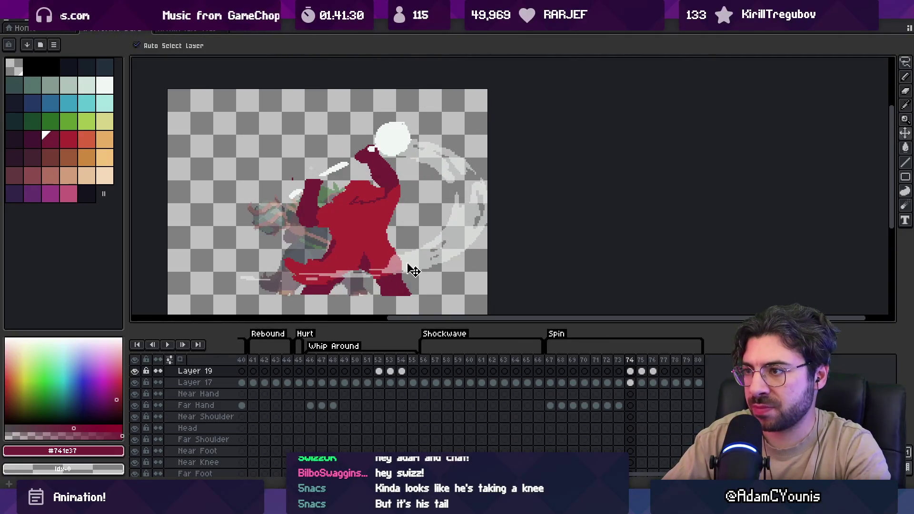
Flip between frames 75 and 76 to compare the poses.
key(period)
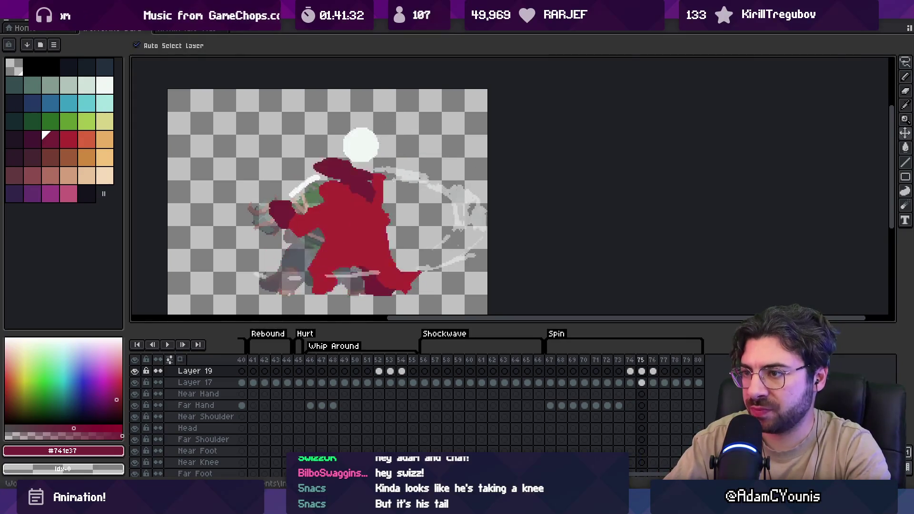
key(comma)
key(comma)
key(period)
key(period)
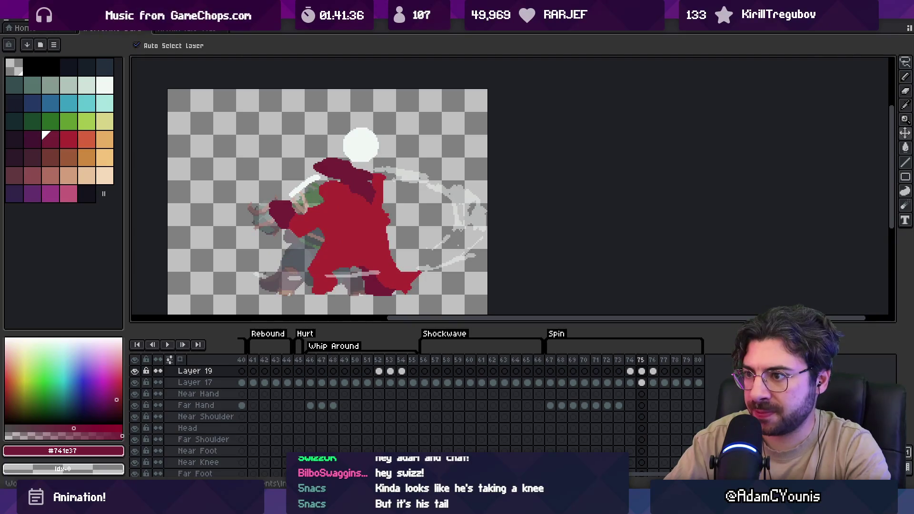
key(comma)
key(comma)
key(period)
key(period)
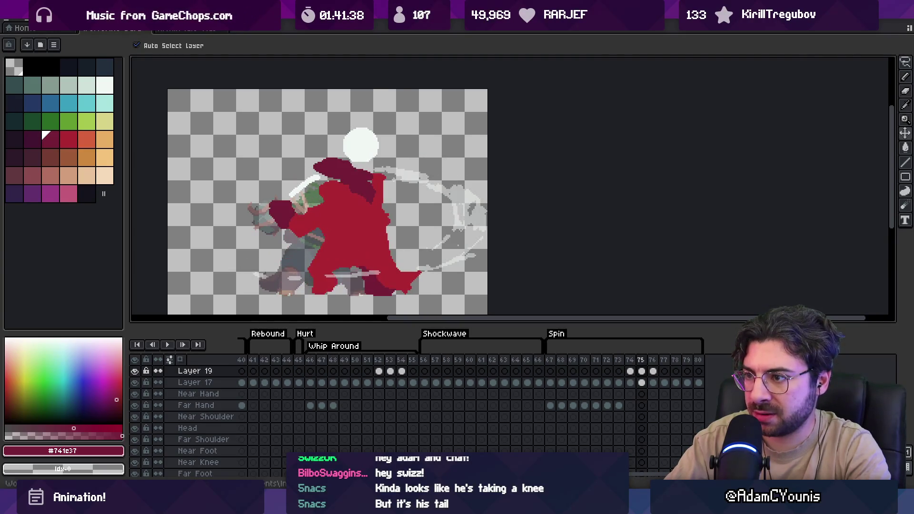
key(period)
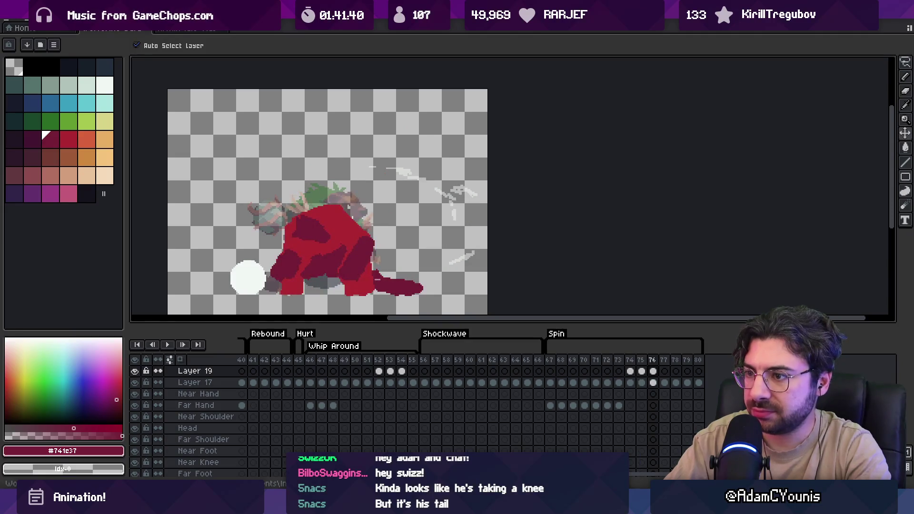
key(comma)
key(period)
key(comma)
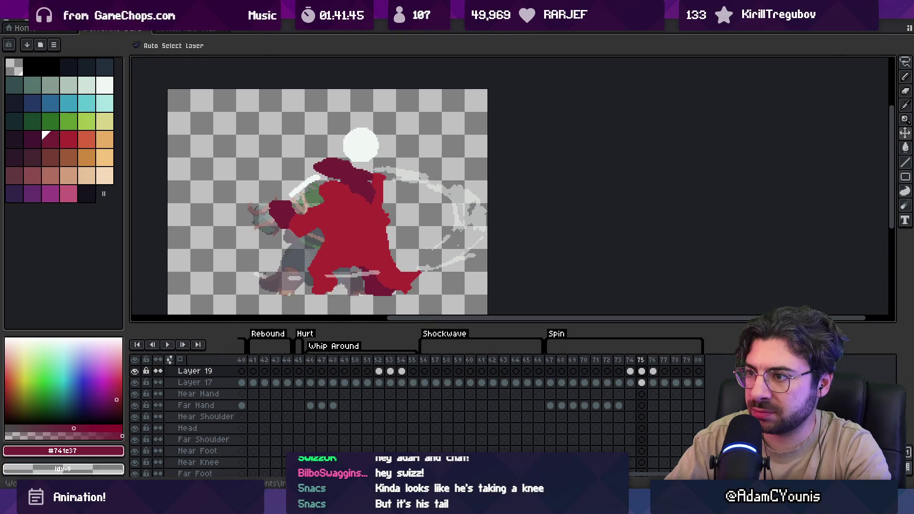
key(period)
key(comma)
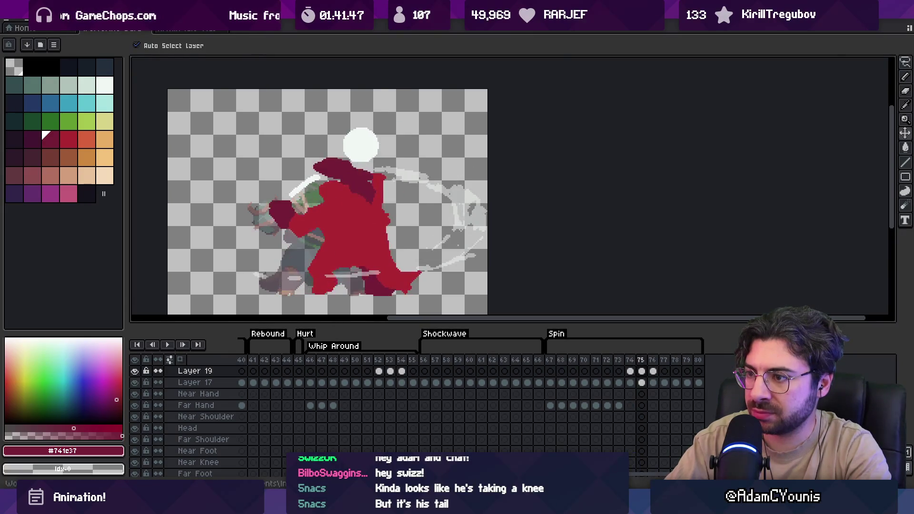
key(period)
key(period)
key(comma)
key(comma)
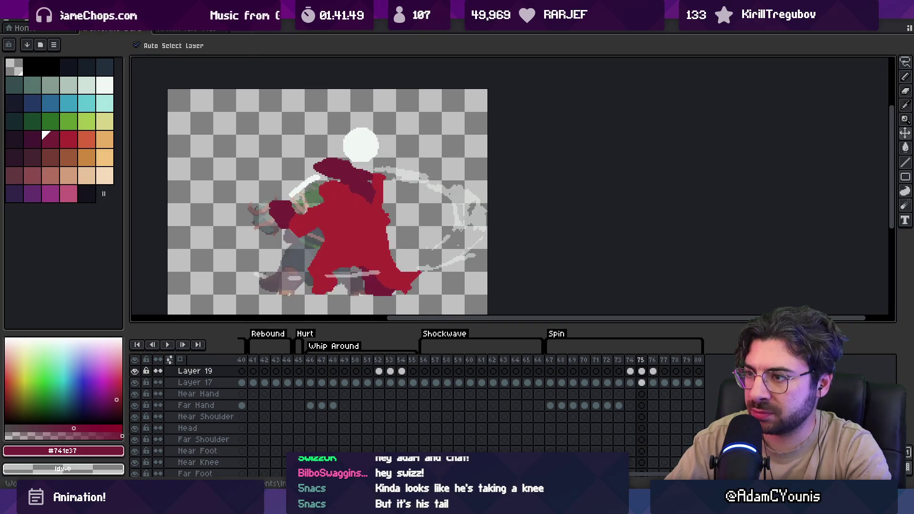
Select the Layer 17 cel on frame 75 and shift the red figure about 30 px left.
key(Down)
key(Down)
key(Down)
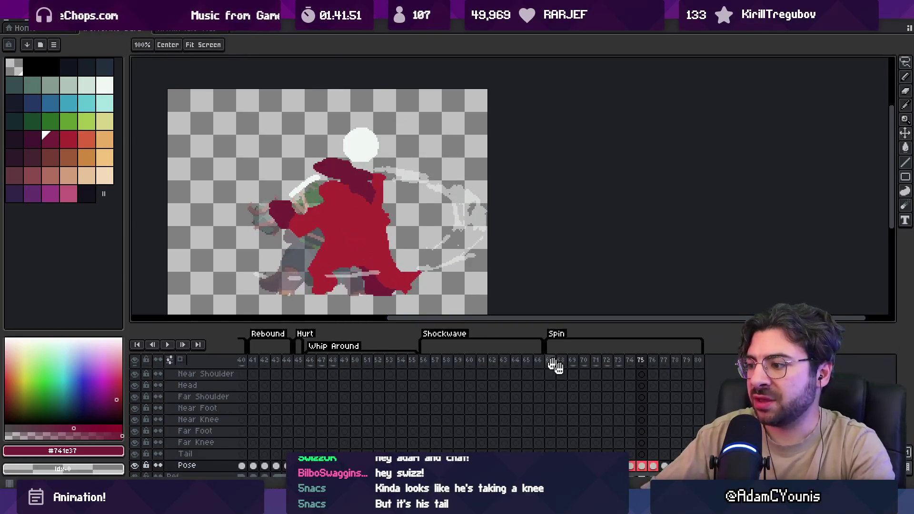
drag(552, 365, 487, 375)
scroll(529, 426, up, 4)
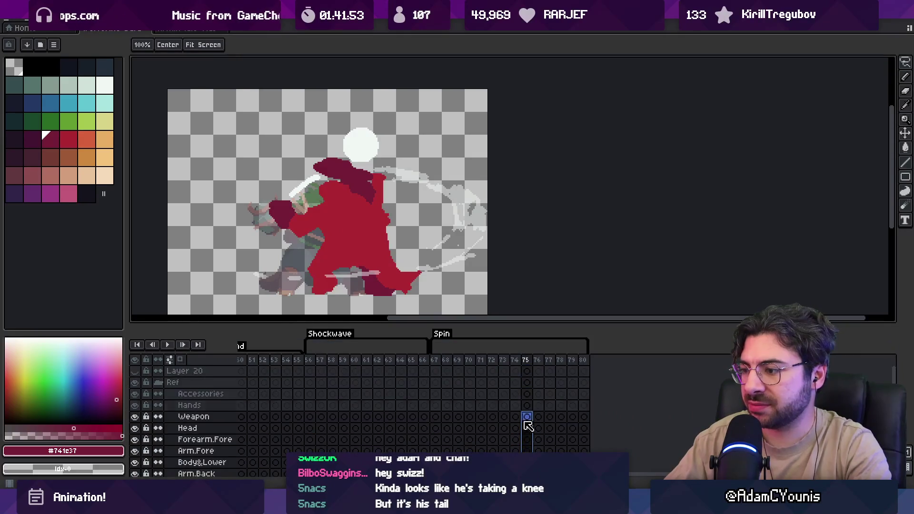
click(528, 420)
scroll(528, 375, up, 1)
click(527, 370)
key(v)
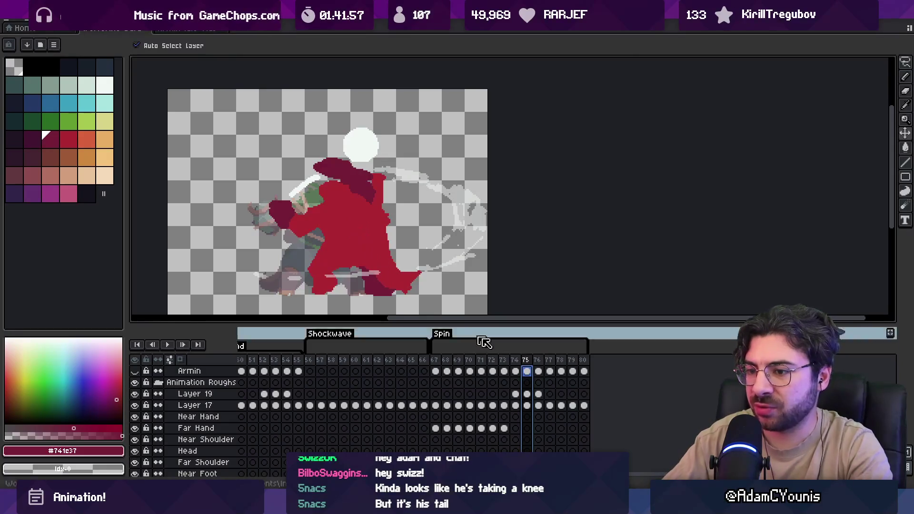
click(527, 405)
drag(377, 255, 346, 246)
Select frames 67 to 75 across all layers and pick the Pose layer.
mouse_move(436, 360)
mouse_down()
mouse_move(536, 362)
mouse_move(480, 363)
mouse_move(516, 365)
mouse_up()
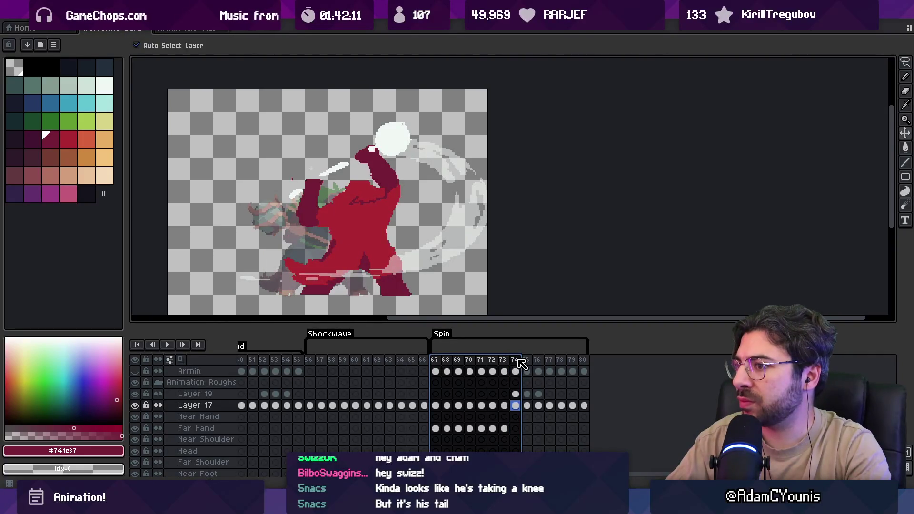
drag(522, 360, 525, 361)
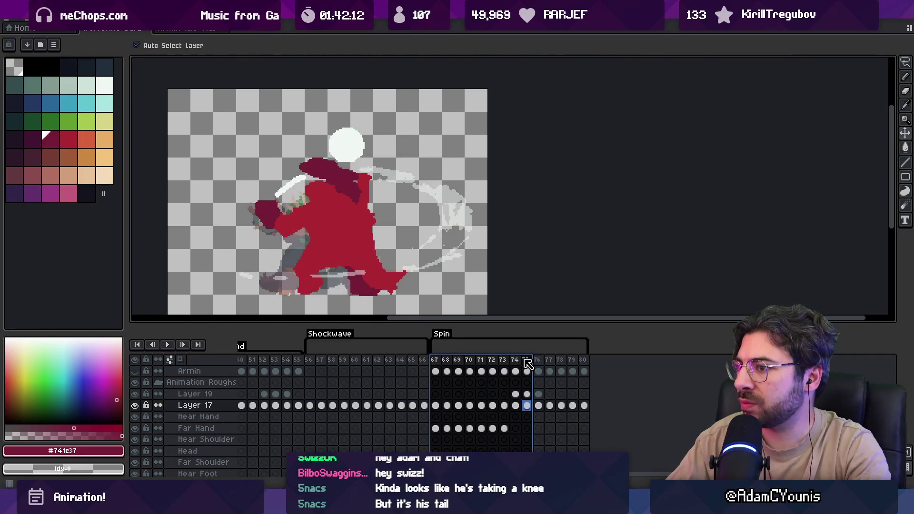
click(363, 286)
scroll(364, 281, up, 2)
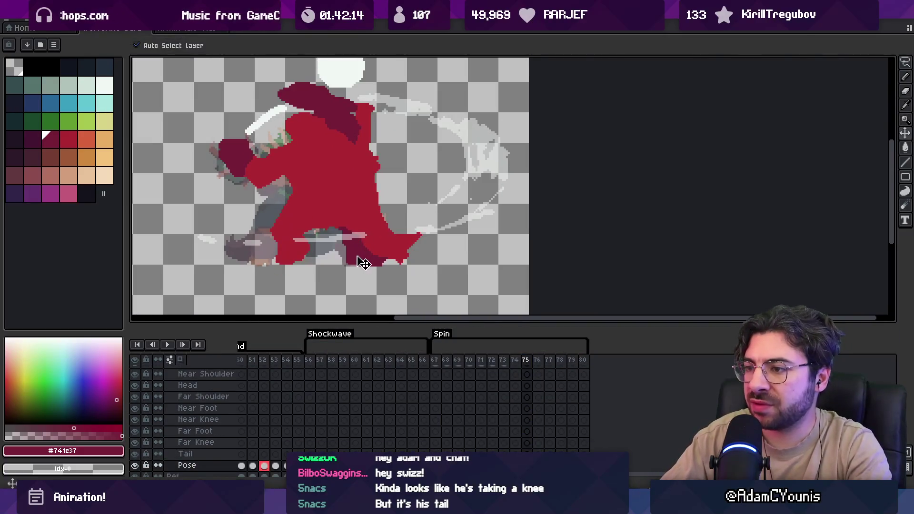
Paint dark crimson along the foot, extend the red body over the lower-left foot, and trim its bottom edges.
key(b)
mouse_move(333, 232)
mouse_down()
mouse_move(373, 266)
mouse_move(357, 267)
mouse_up()
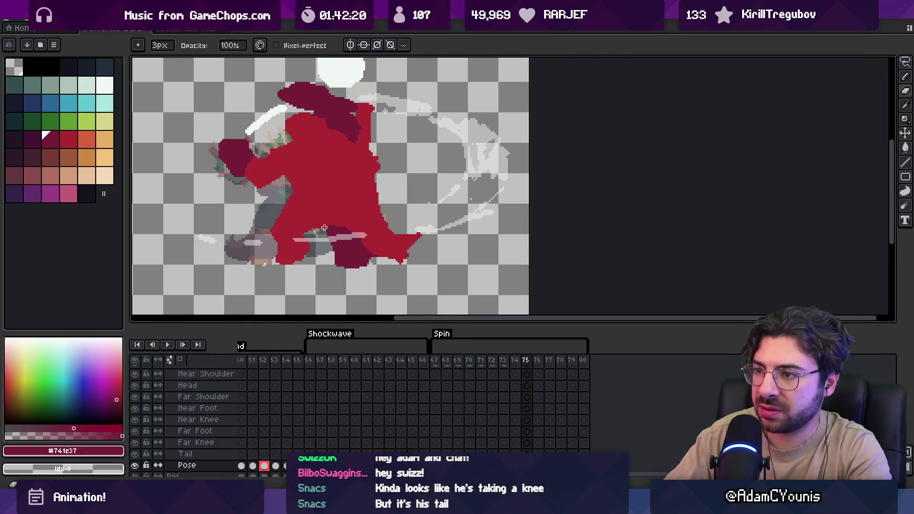
alt+click(296, 224)
mouse_move(276, 233)
mouse_down()
mouse_move(263, 245)
mouse_move(278, 258)
mouse_up()
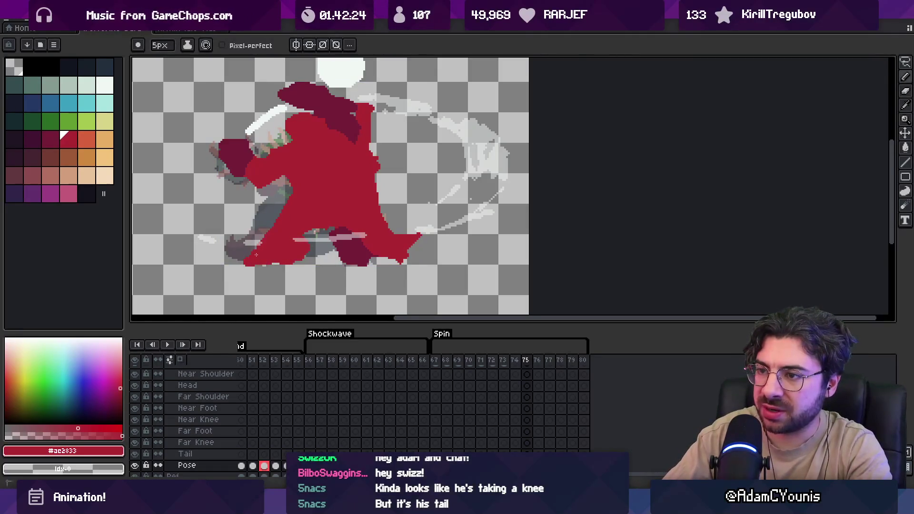
key(e)
drag(297, 262, 252, 243)
Back on frame 75, try a dark crimson stroke across the lower body, undo it, and resample the red.
key(e)
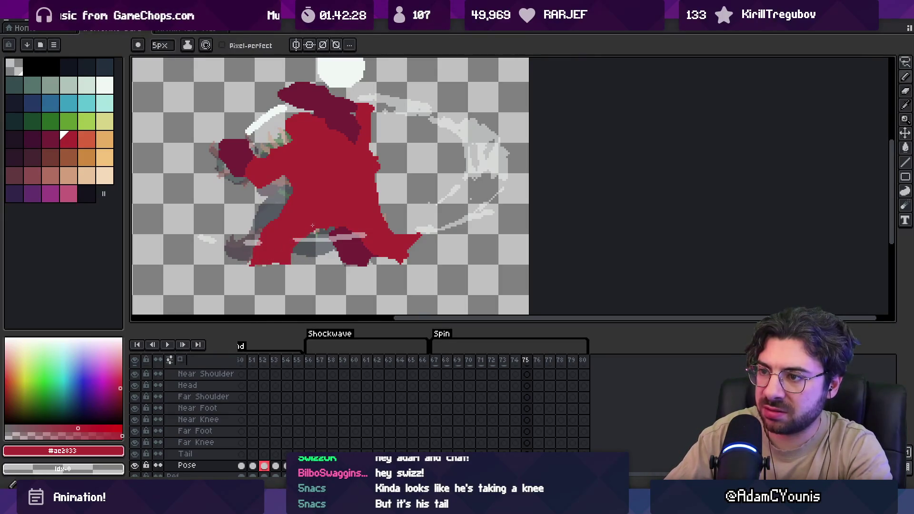
key(z)
scroll(314, 179, down, 3)
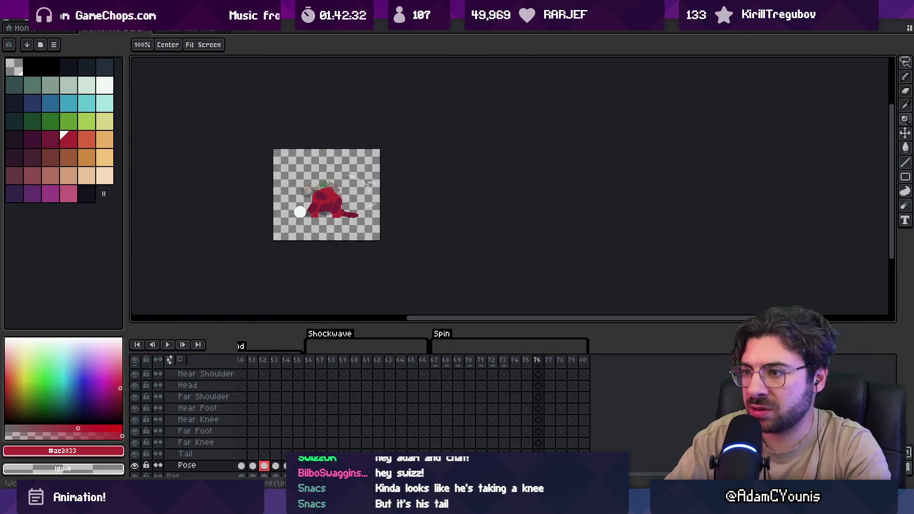
key(Left)
scroll(328, 209, up, 5)
key(b)
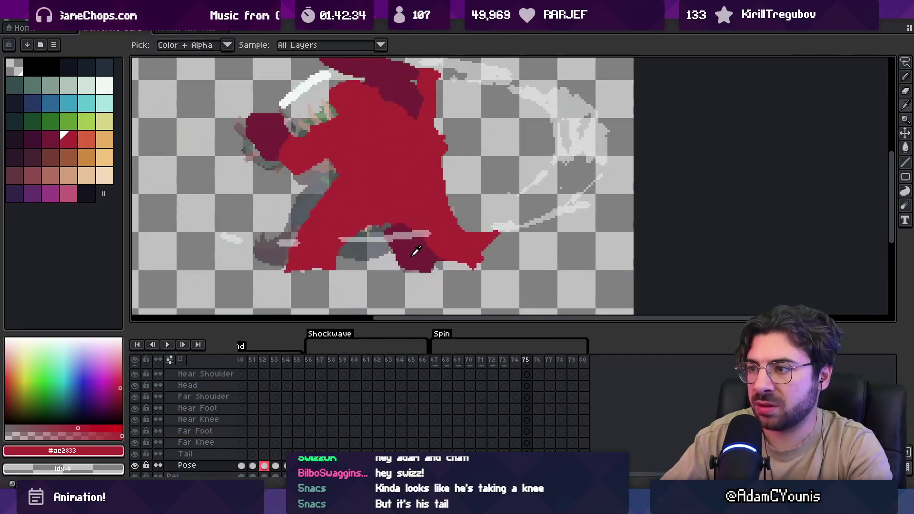
alt+click(316, 227)
drag(316, 227, 359, 229)
key(ctrl+z)
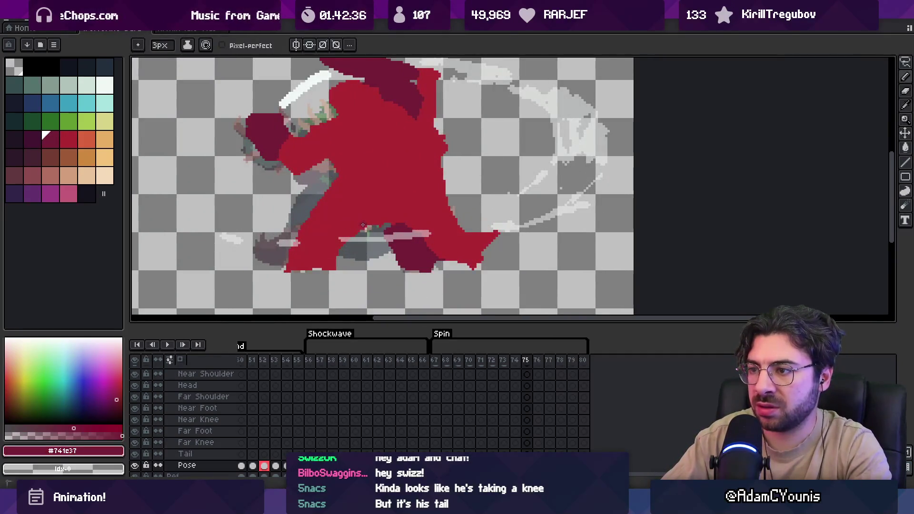
key(ctrl+z)
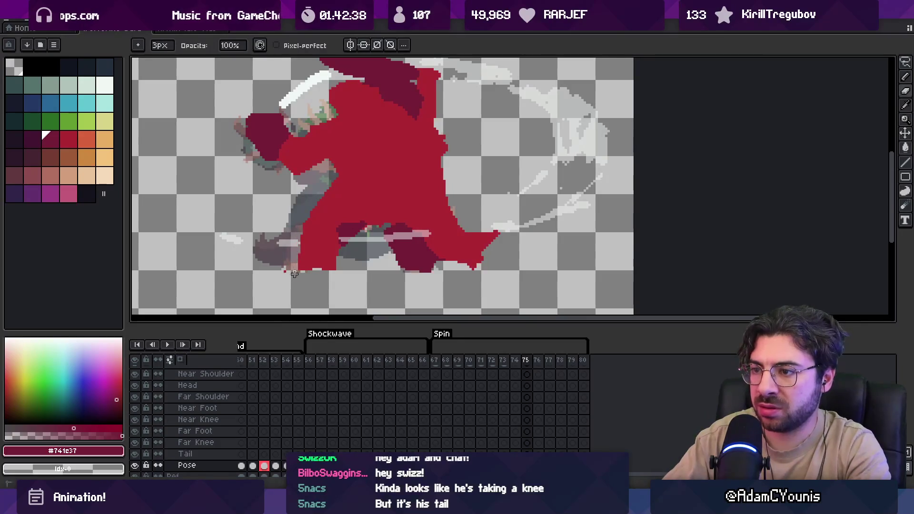
alt+click(324, 229)
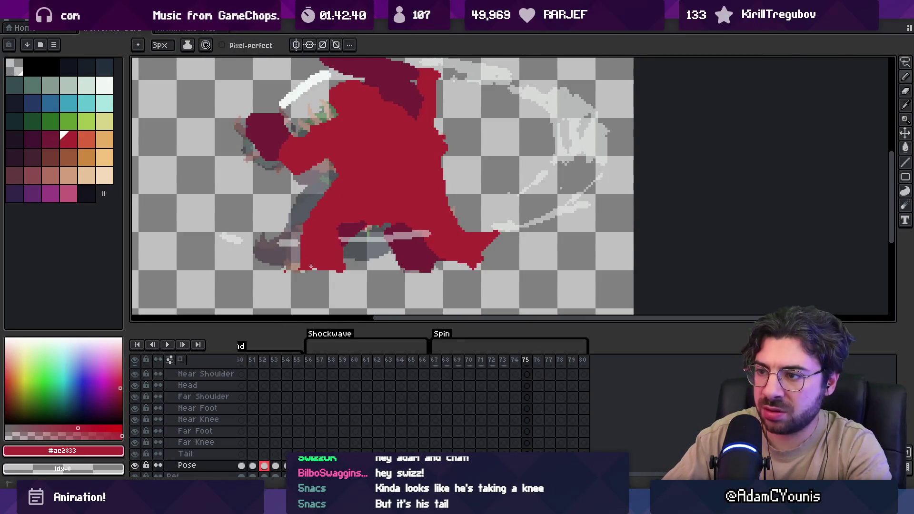
Zoom in on the body with the 3px pencil set to dark crimson, then zoom out and step to frame 76.
key(b)
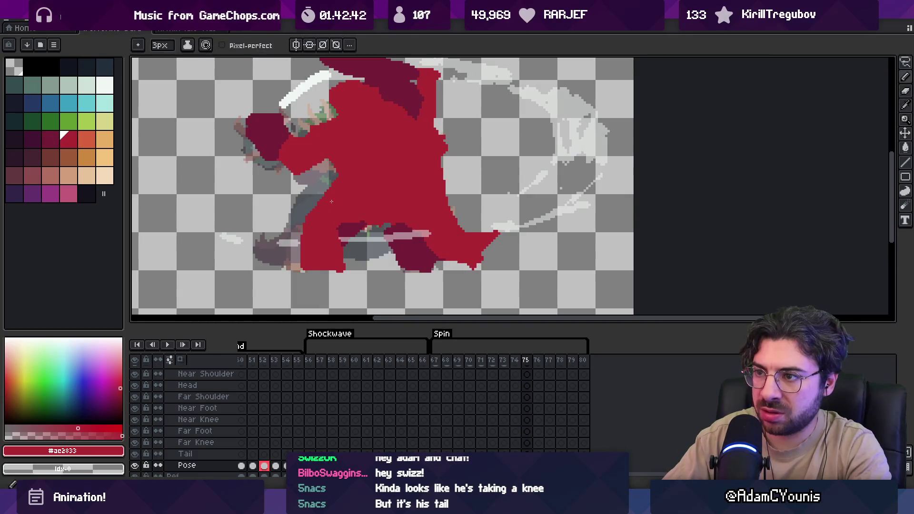
key(e)
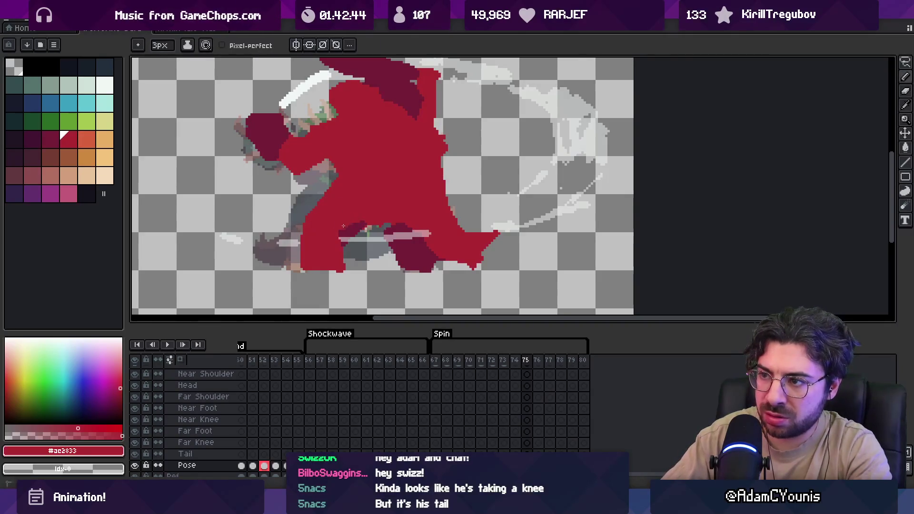
key(z)
scroll(345, 209, down, 2)
click(396, 165)
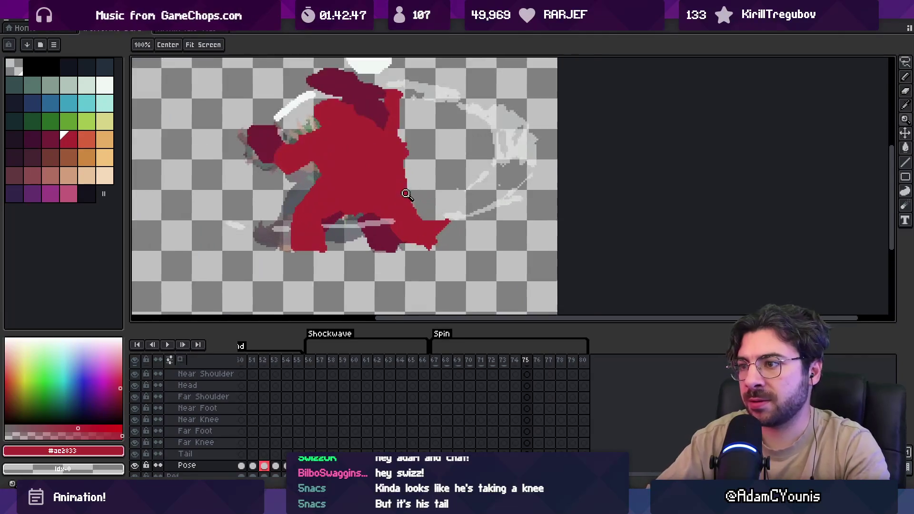
key(b)
key(e)
key(bracketleft)
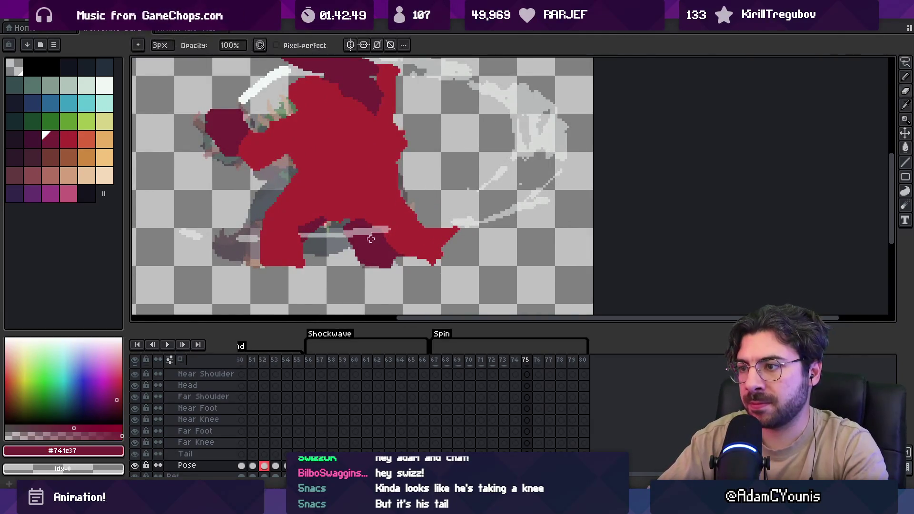
key(z)
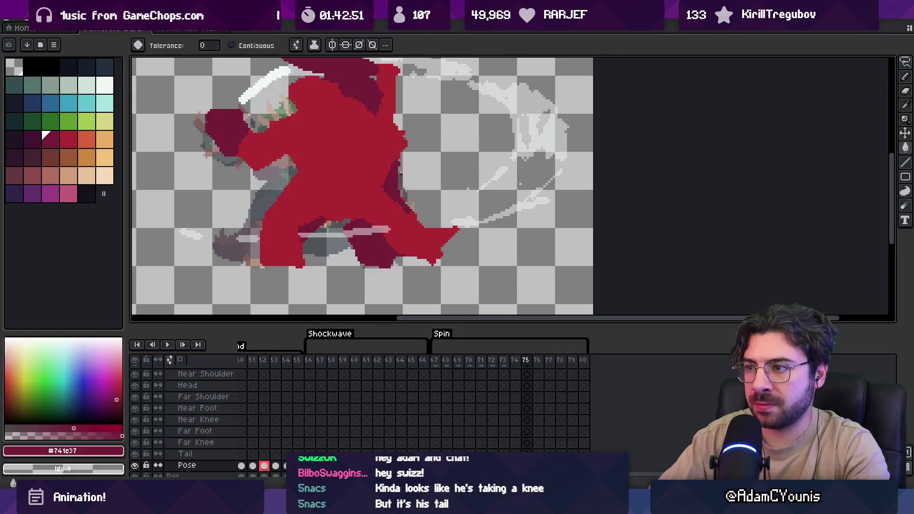
scroll(412, 131, down, 2)
key(period)
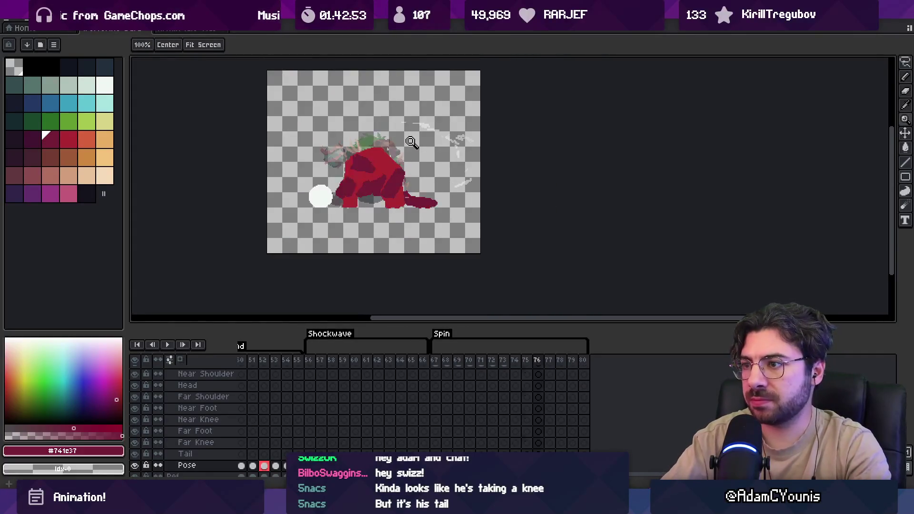
Play the animation from frame 75 to review the motion, then stop it.
key(comma)
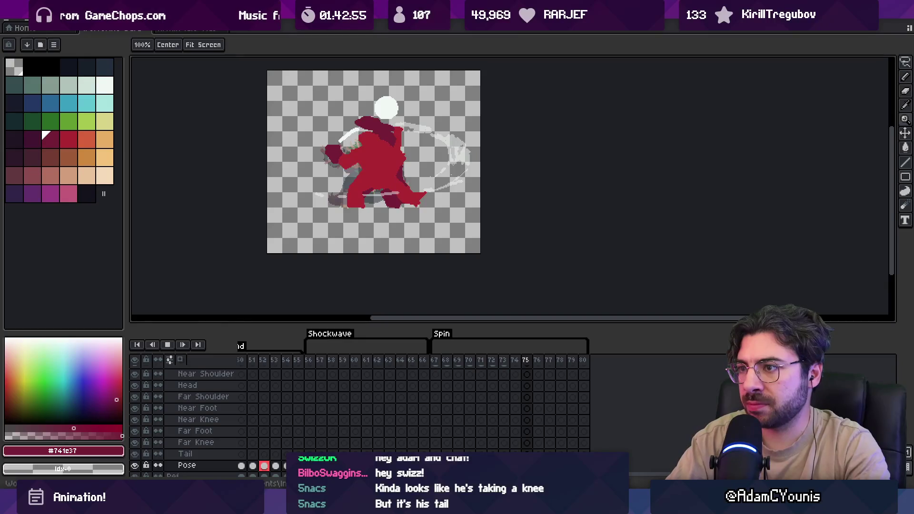
key(period)
key(period)
key(period)
key(comma)
key(comma)
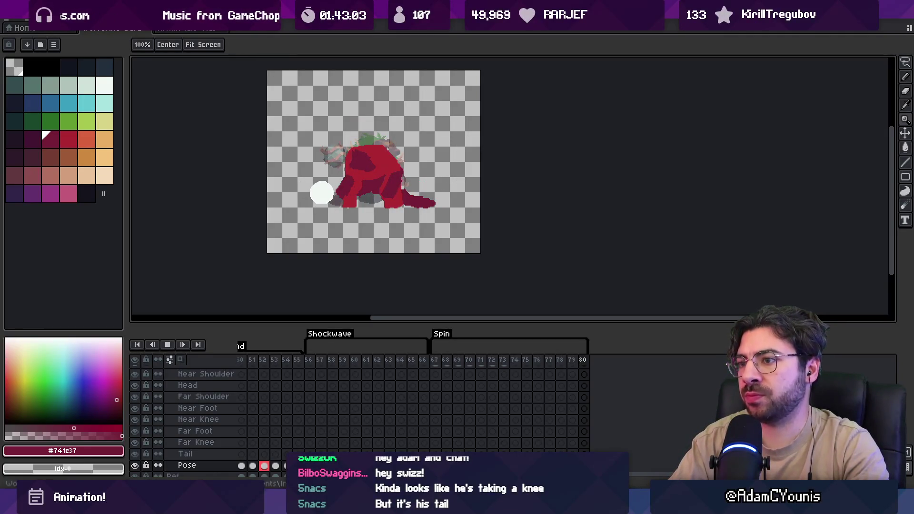
key(space)
Go to frame 68, zoom in, and select the white ball's layer, Layer 17.
key(Left)
key(Left)
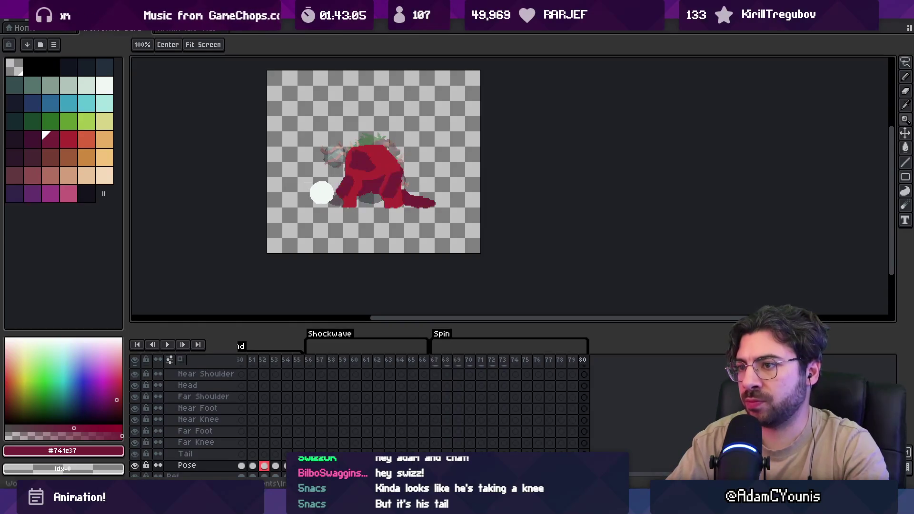
key(Right)
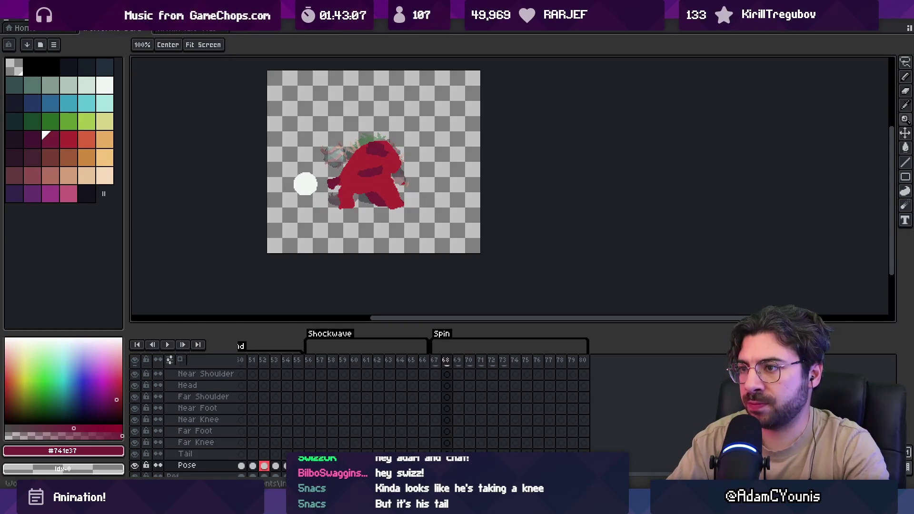
scroll(326, 190, up, 2)
key(v)
click(328, 192)
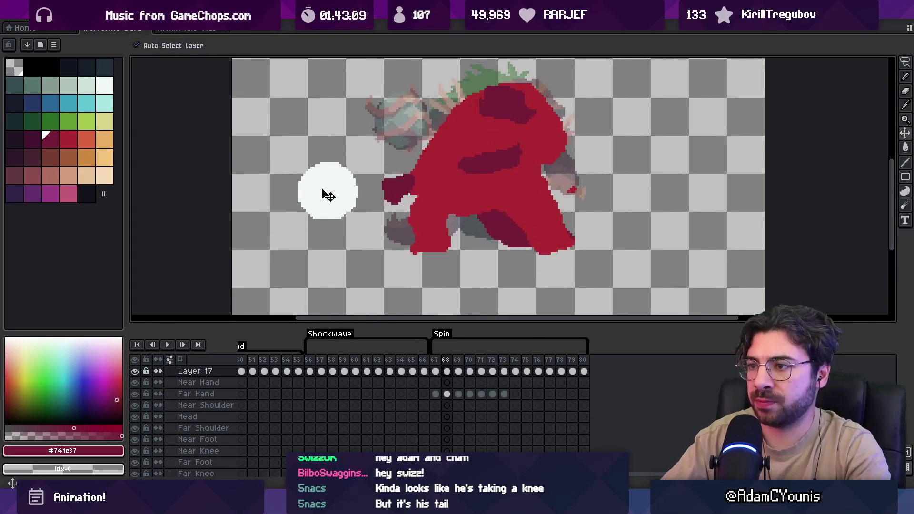
key(Right)
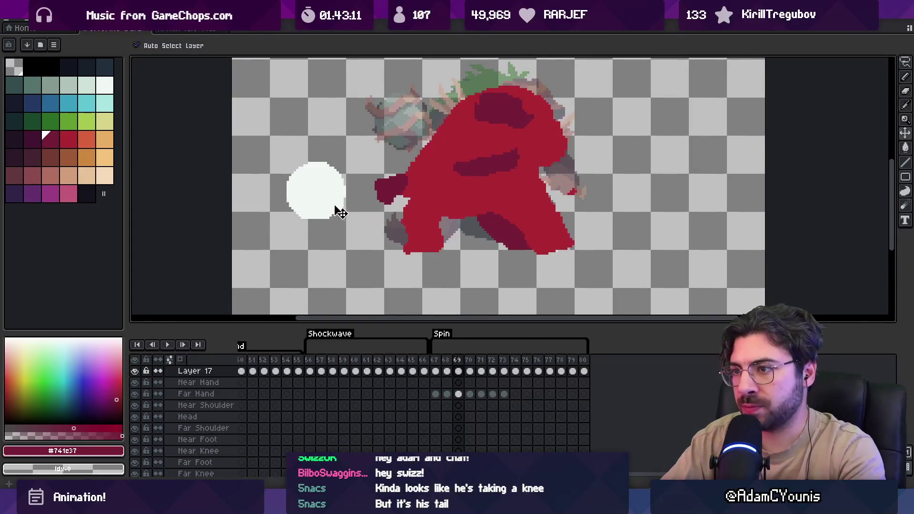
key(Right)
key(Left)
key(Right)
key(Right)
key(Left)
key(Right)
key(Right)
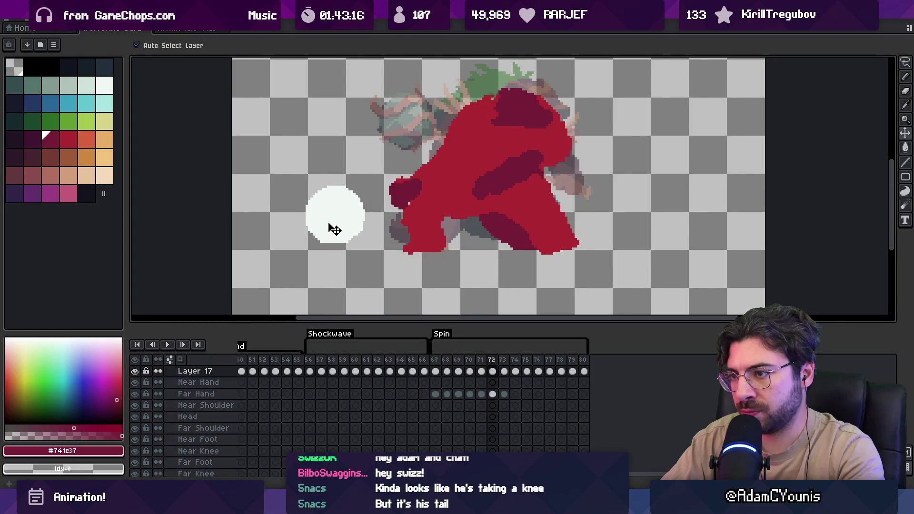
key(Right)
key(Right)
key(Return)
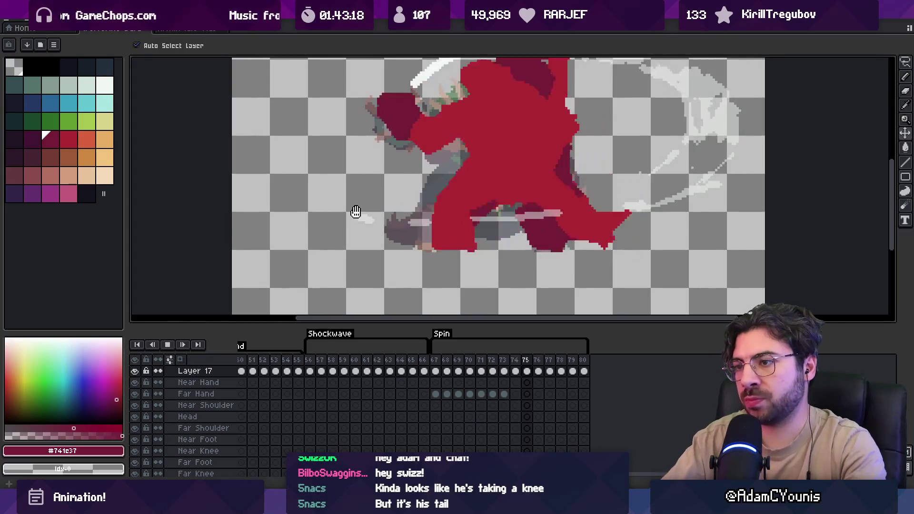
scroll(409, 183, down, 5)
scroll(413, 209, up, 1)
scroll(408, 205, up, 5)
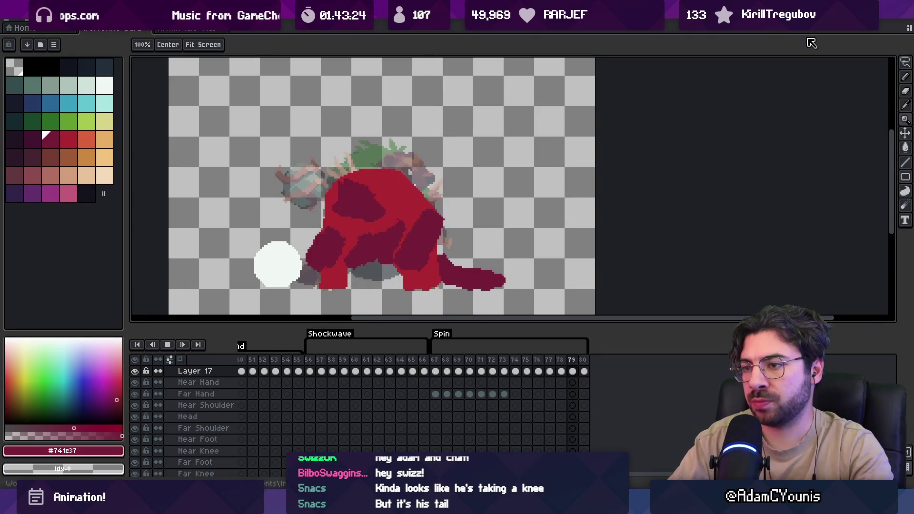
key(Return)
key(Left)
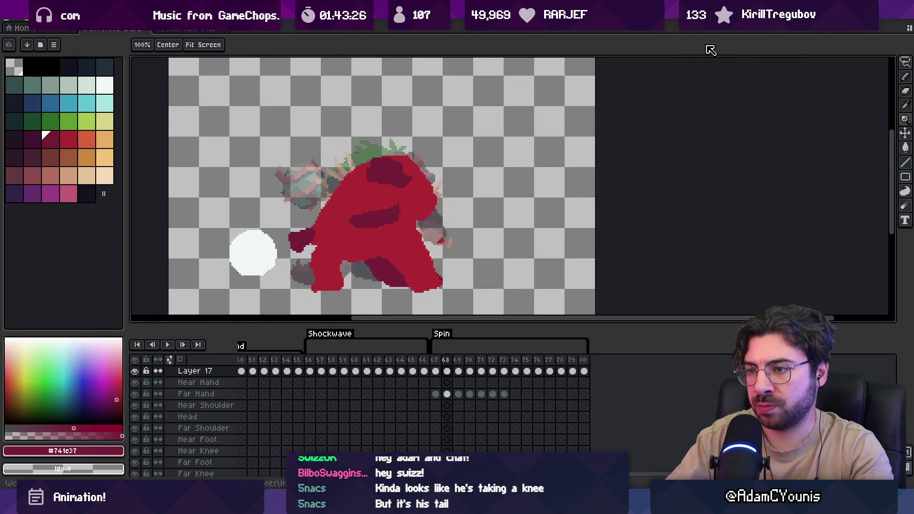
key(v)
key(Left)
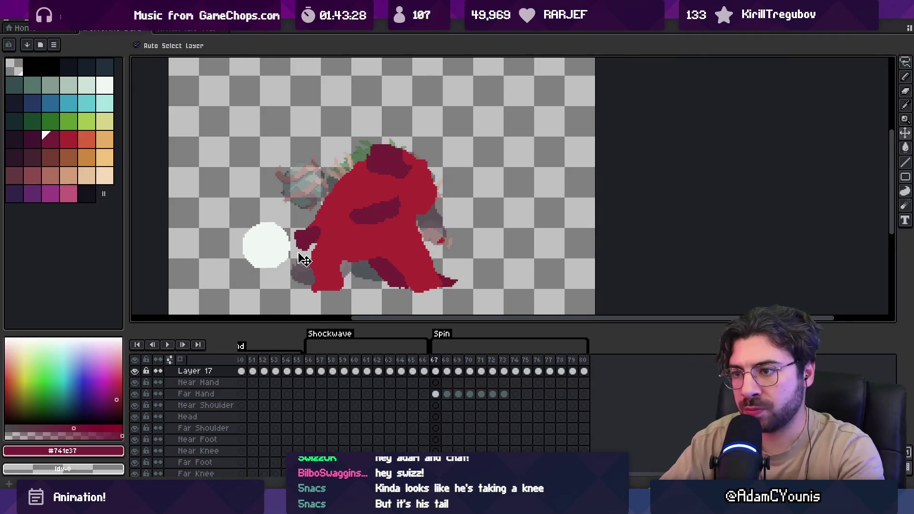
key(Right)
click(299, 249)
key(Right)
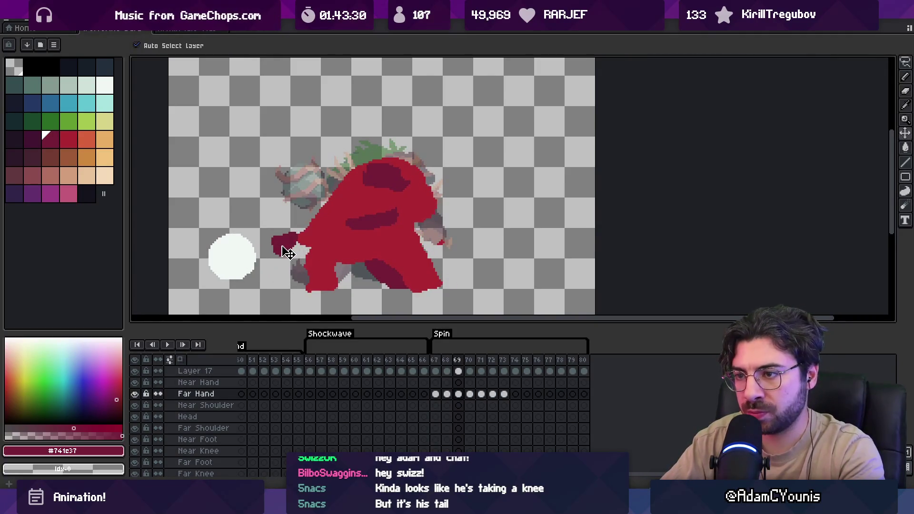
key(Right)
key(Right)
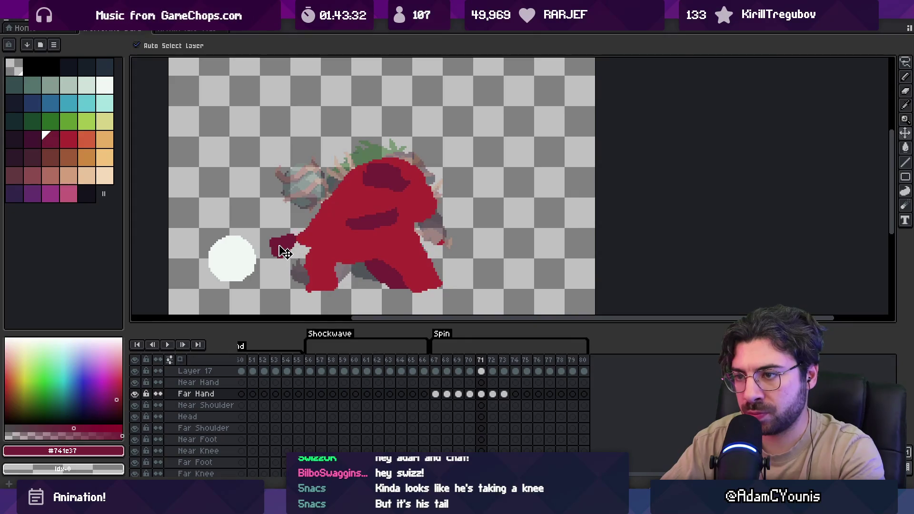
key(Right)
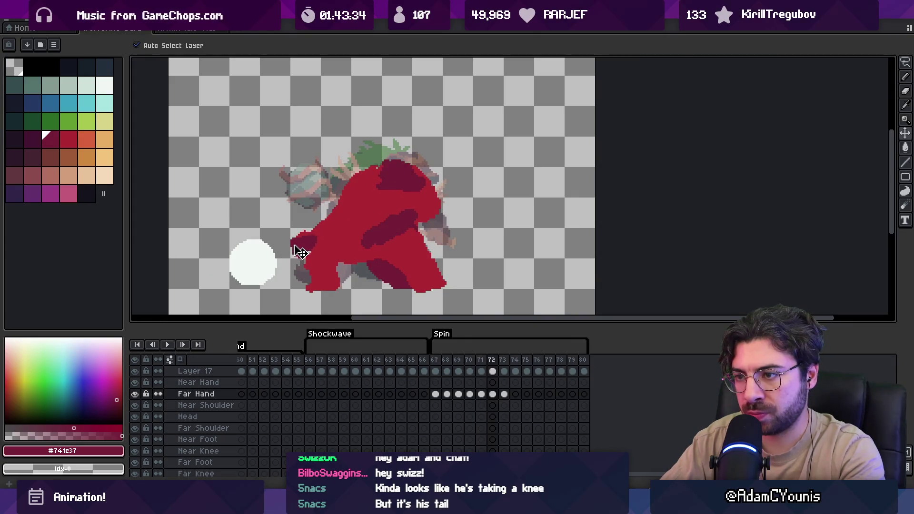
key(Right)
key(Return)
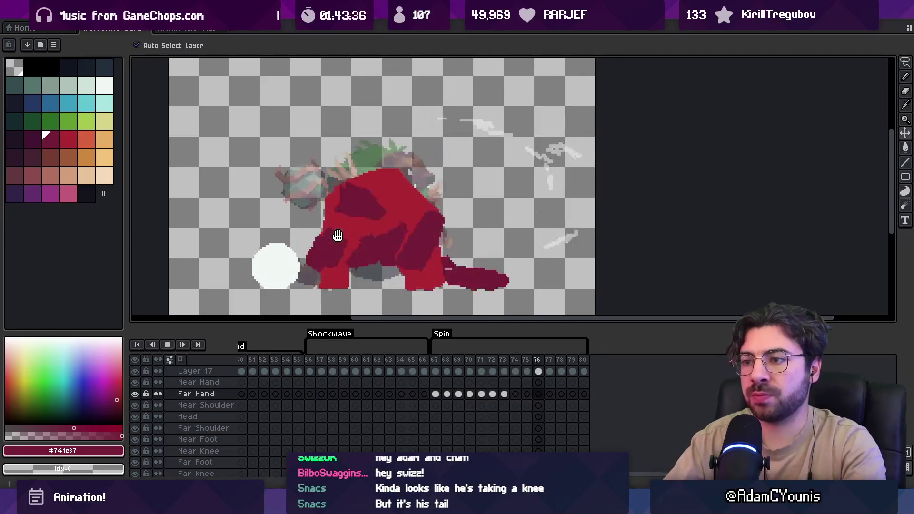
key(z)
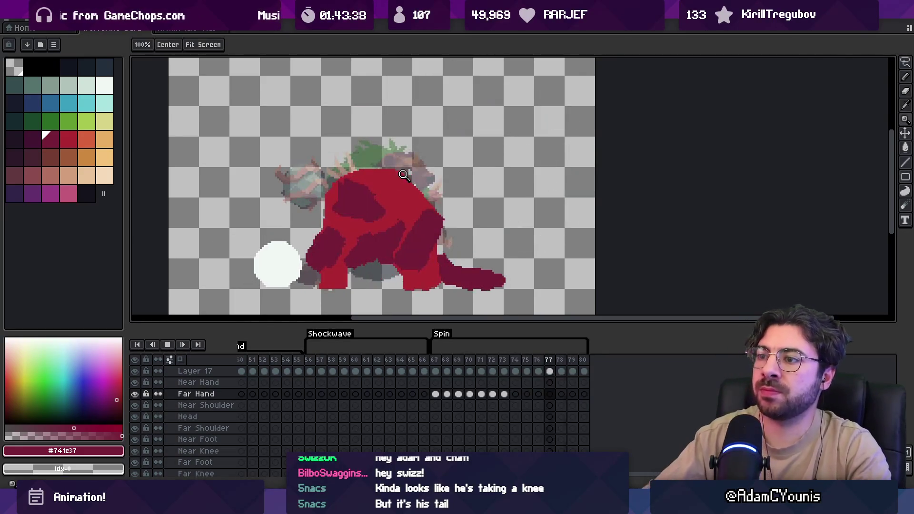
scroll(326, 213, down, 2)
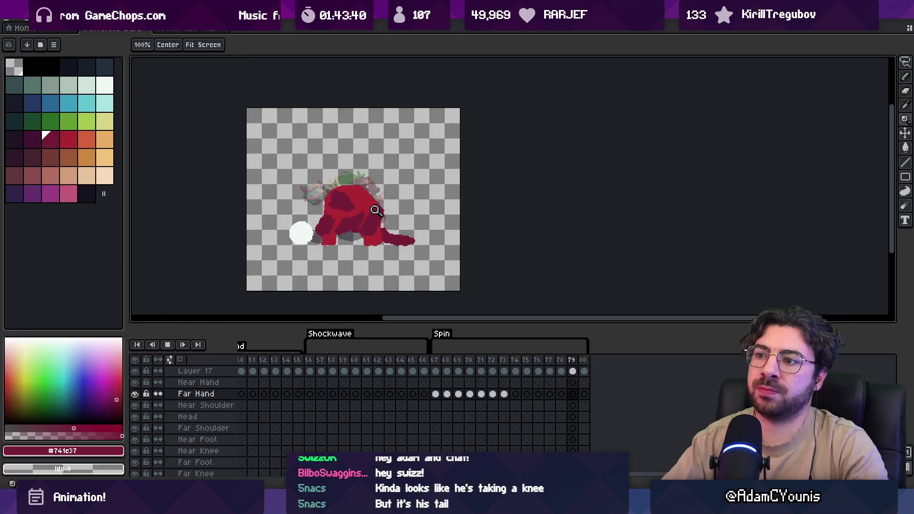
scroll(419, 186, up, 1)
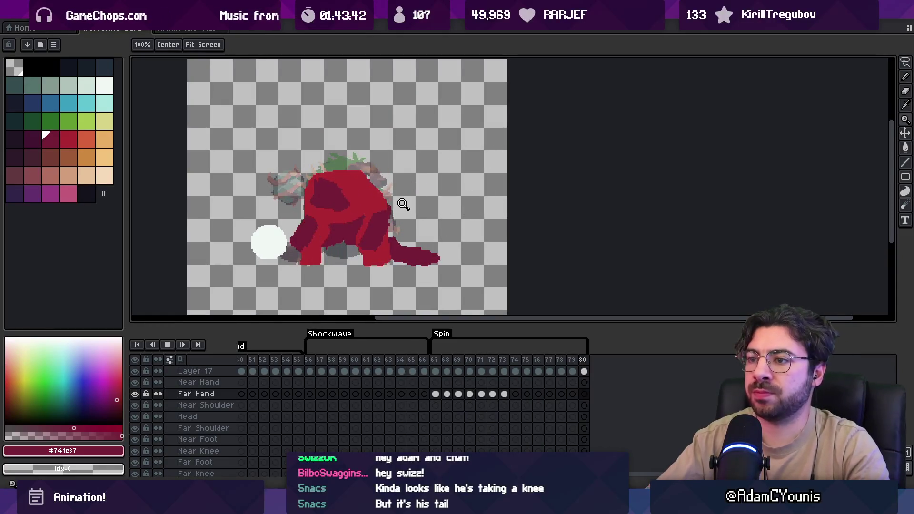
key(Return)
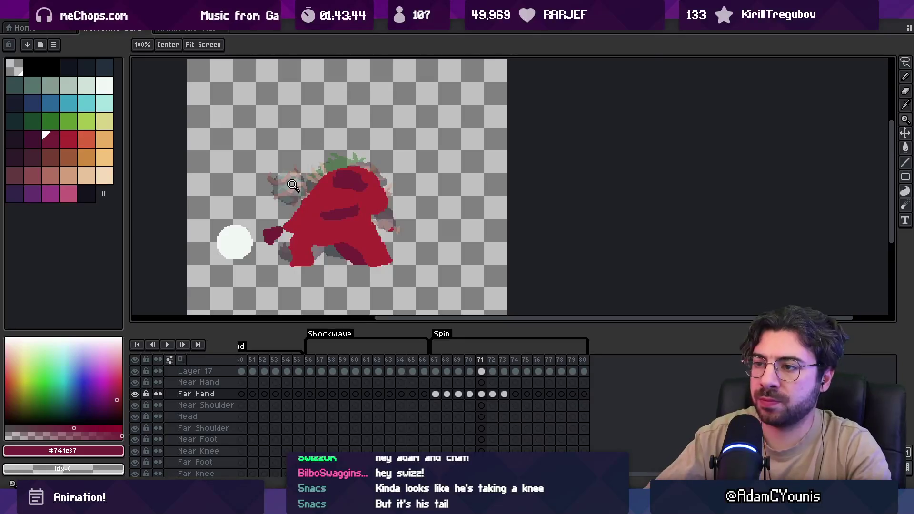
Zoom in on frame 72's upper body and sample the bright red and dark red stripe colours.
click(293, 185)
key(b)
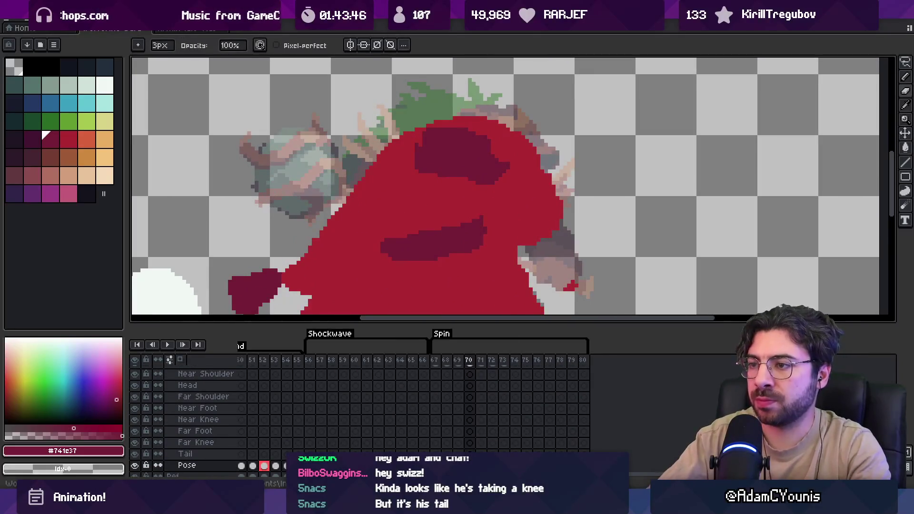
key(Right)
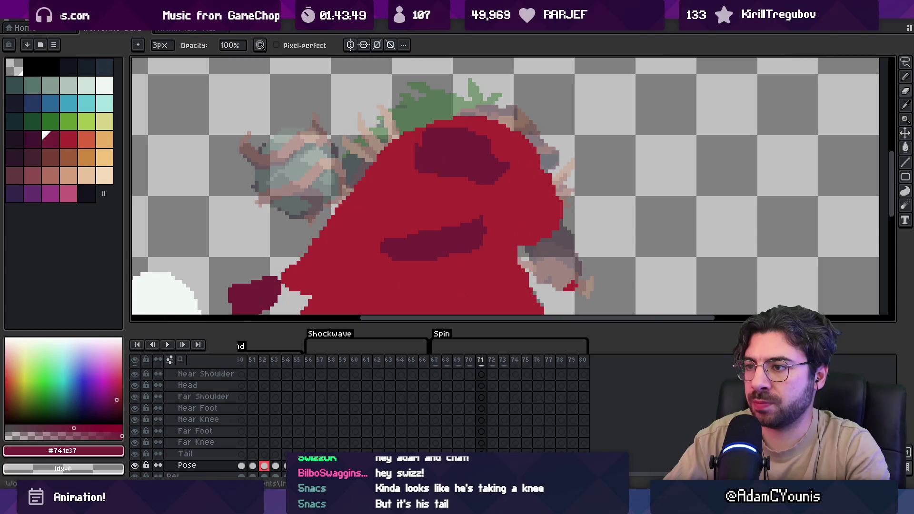
drag(465, 251, 443, 179)
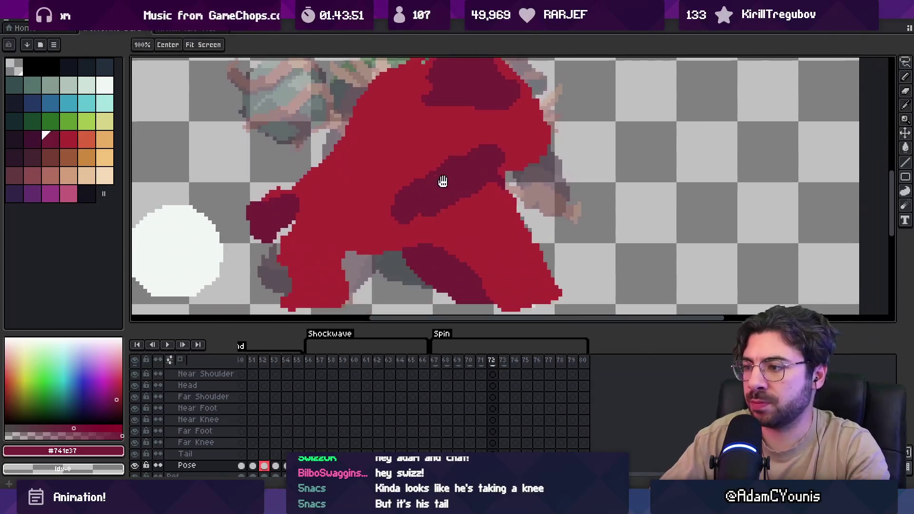
alt+click(399, 186)
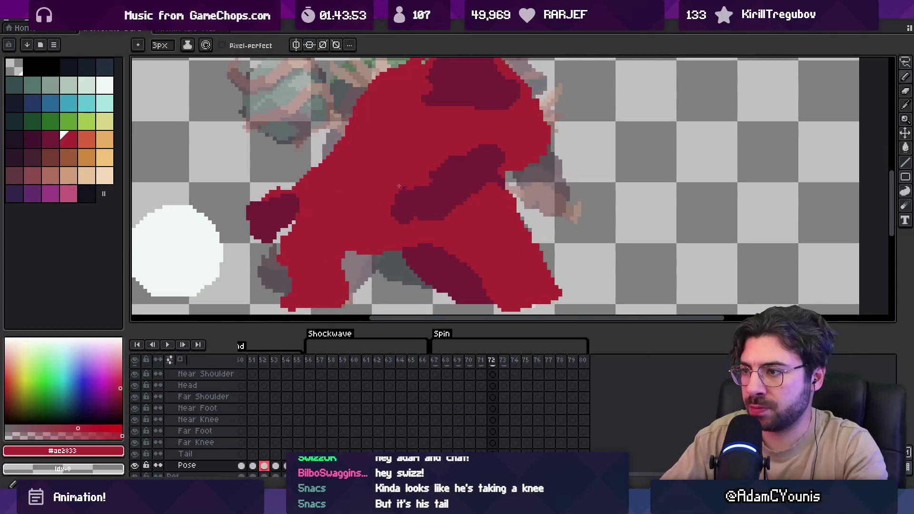
alt+click(469, 185)
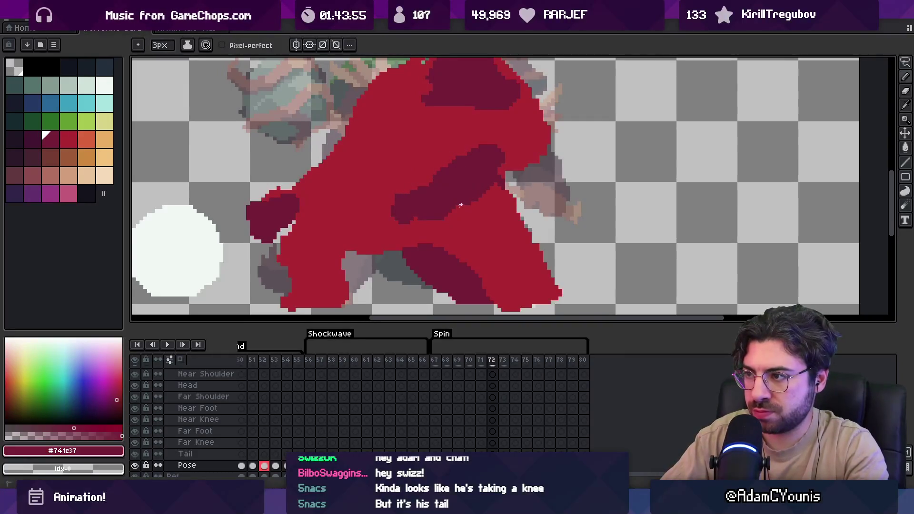
key(b)
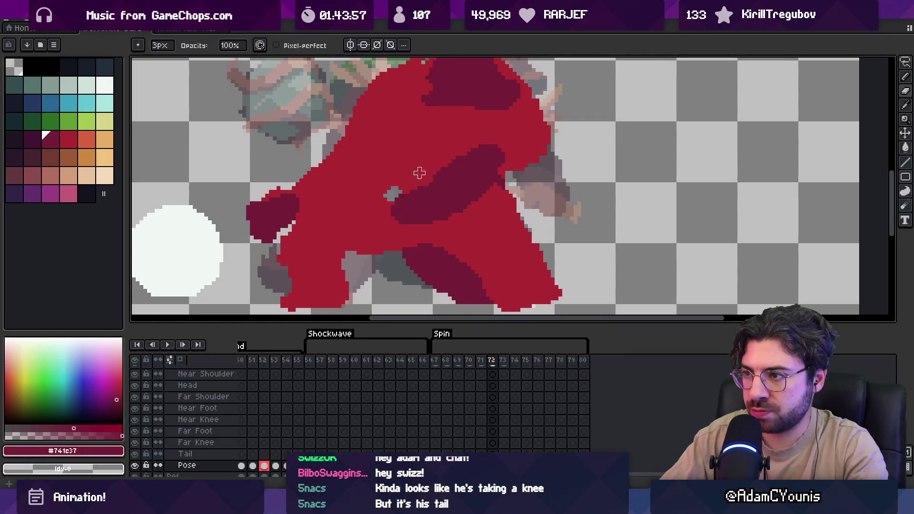
Review playback, then undo the red strokes on the body's right edge on frame 72.
key(Return)
scroll(418, 173, down, 4)
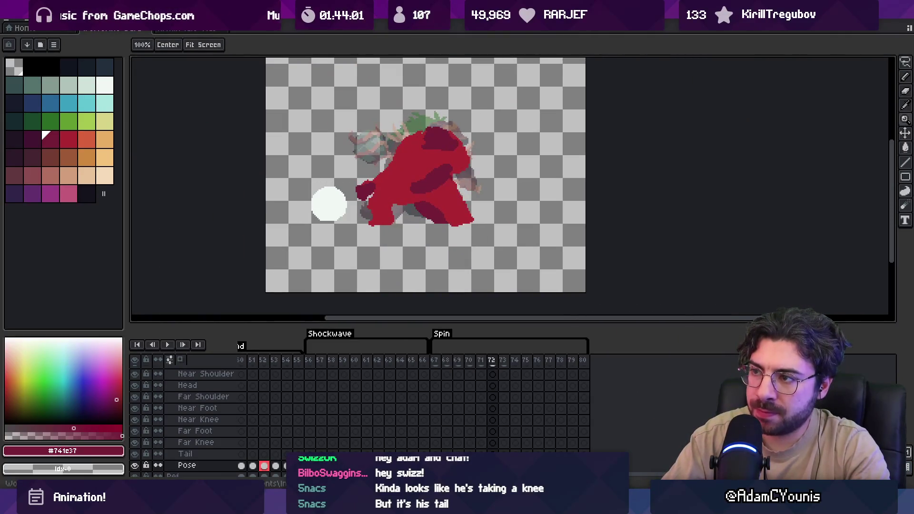
key(Return)
scroll(437, 148, up, 2)
key(i)
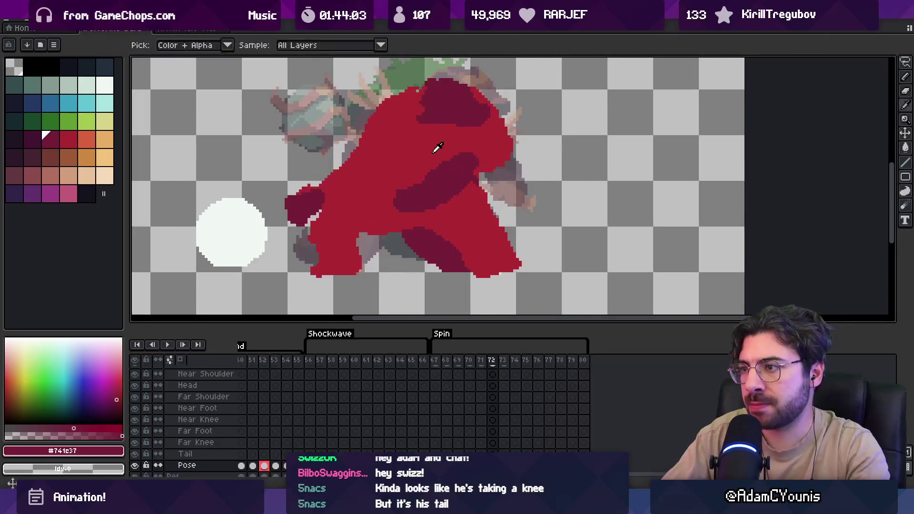
alt+click(437, 148)
key(ctrl+z)
key(ctrl+z)
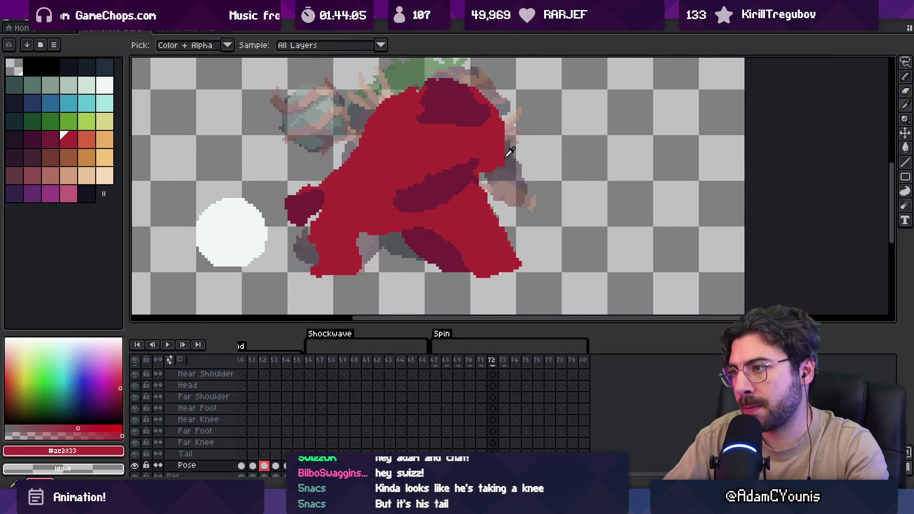
alt+click(474, 176)
scroll(456, 196, down, 3)
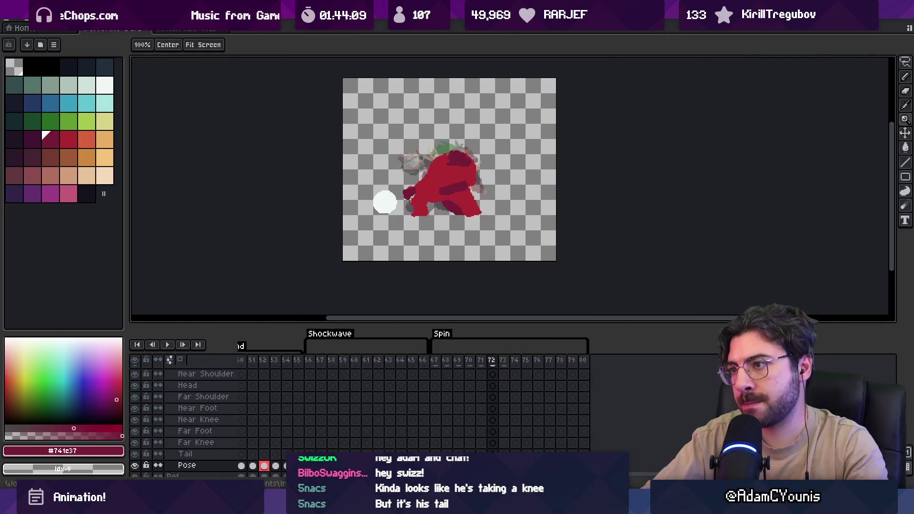
Compare frames 71–73, then zoom in on the body stripe on frame 71.
key(Right)
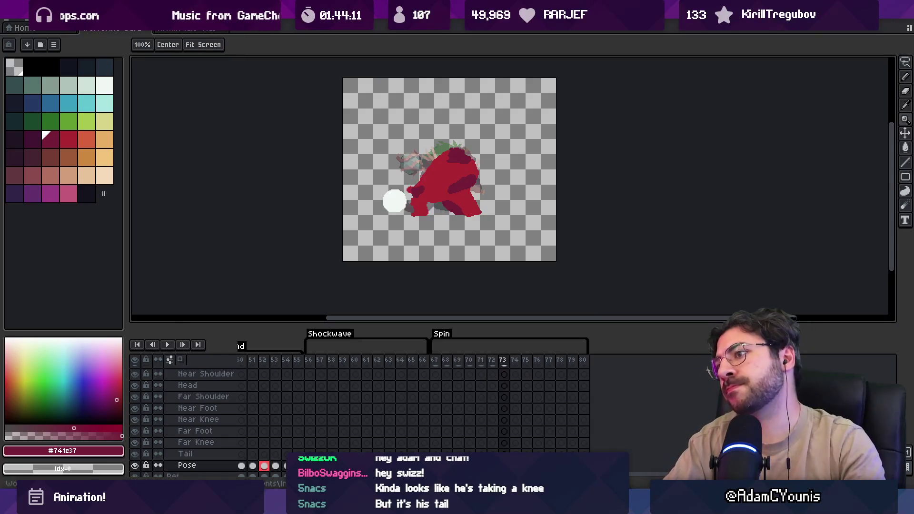
key(Left)
key(Left)
key(Right)
key(Left)
key(Left)
key(Left)
key(Right)
key(Right)
key(Right)
key(Left)
key(Left)
key(Left)
key(Right)
key(Right)
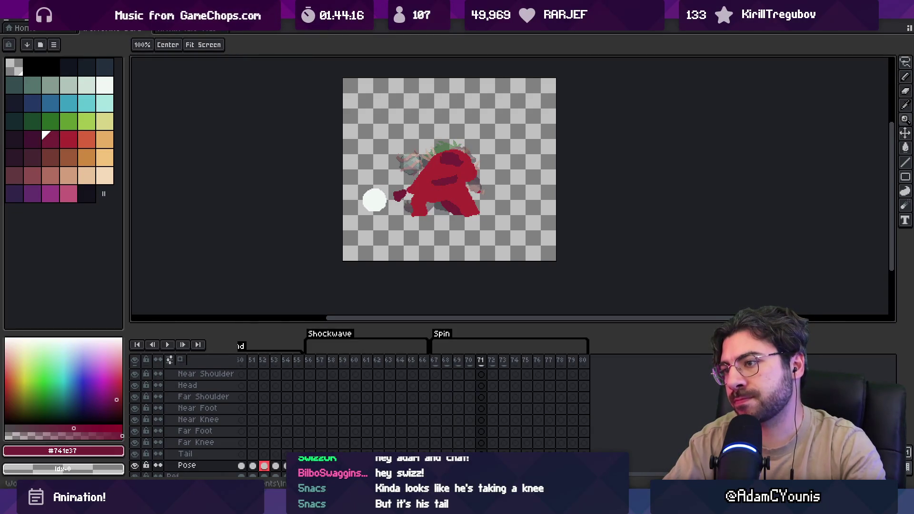
click(418, 159)
Magic-wand the grey part of the stripe, paint it red, and add a dark red stroke below.
key(w)
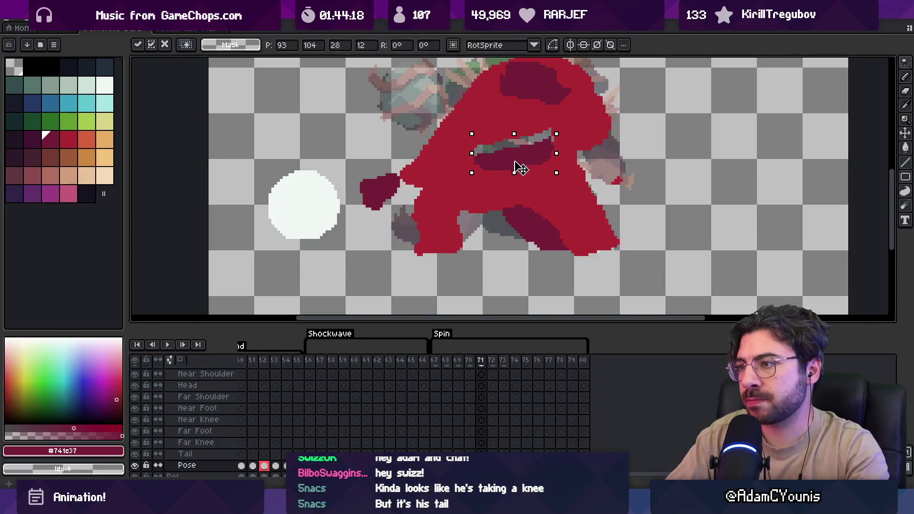
alt+click(498, 125)
key(b)
drag(478, 150, 548, 136)
alt+click(514, 157)
drag(478, 173, 539, 159)
Zoom out to the whole sprite, step through frames, and play the animation to review.
key(z)
key(1)
key(Left)
key(Right)
key(Right)
key(space)
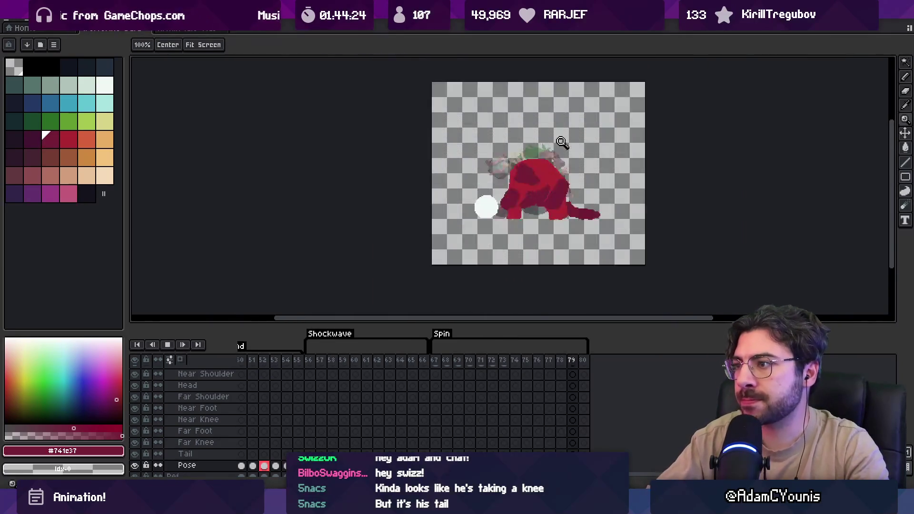
scroll(541, 143, up, 3)
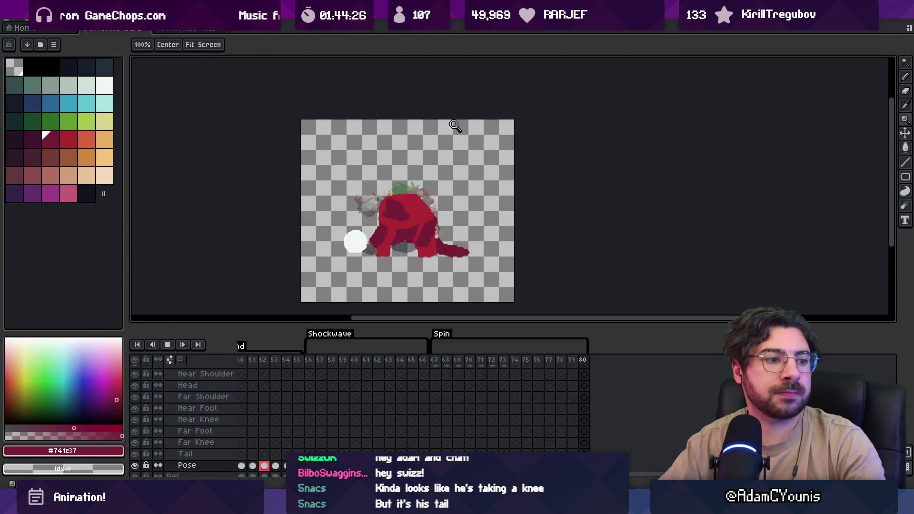
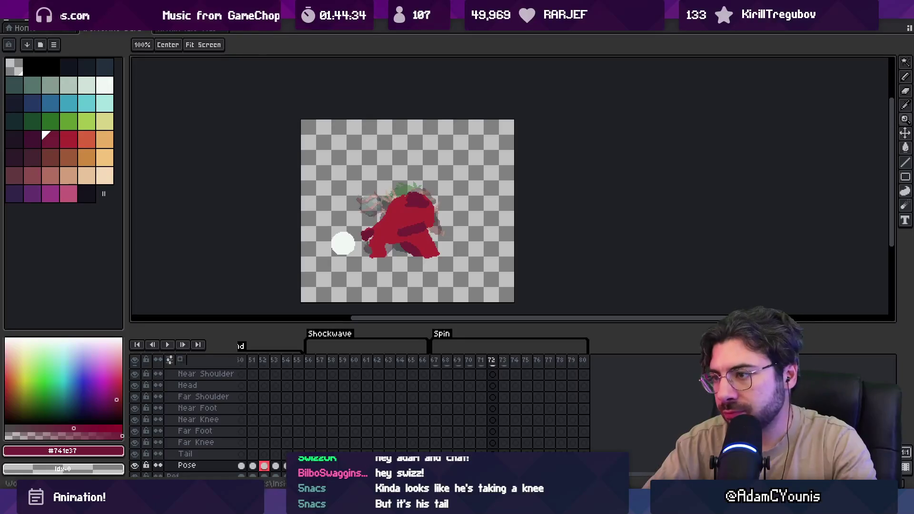
Lasso-select the red character's torso on frame 73 and rotate it to a new angle.
click(390, 216)
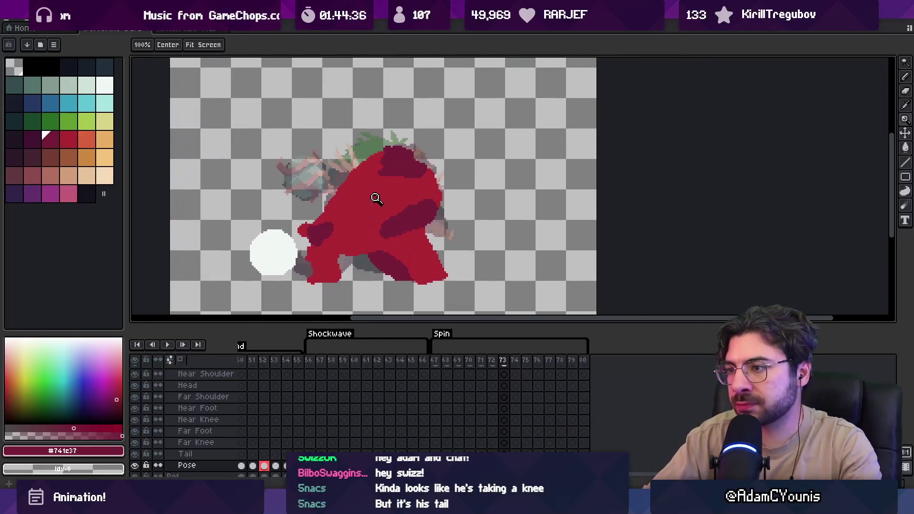
key(m)
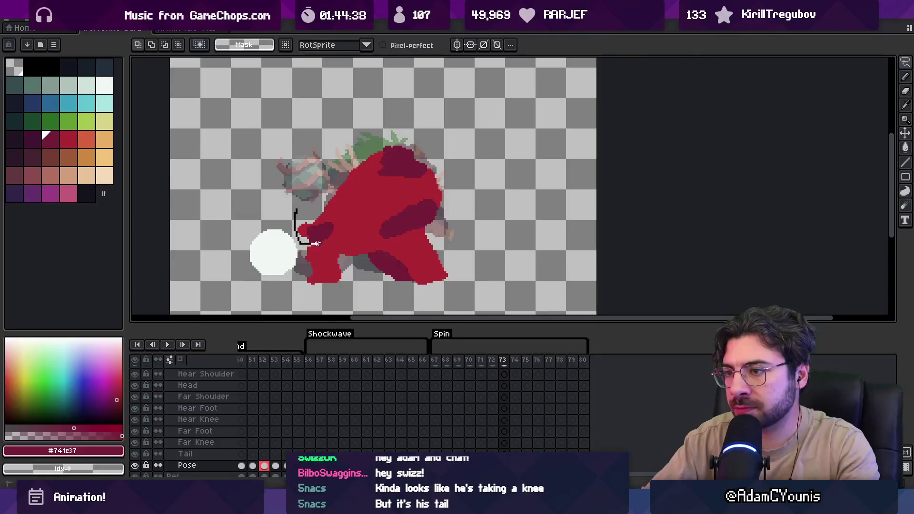
drag(417, 234, 418, 234)
drag(361, 178, 373, 188)
key(Return)
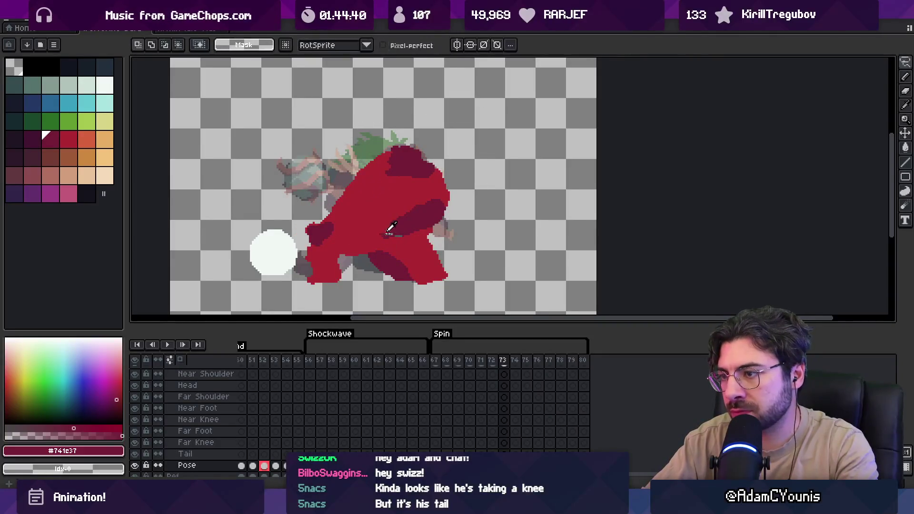
Paint a dark maroon (#741c37) shading patch on the character's leg.
alt+click(386, 237)
key(b)
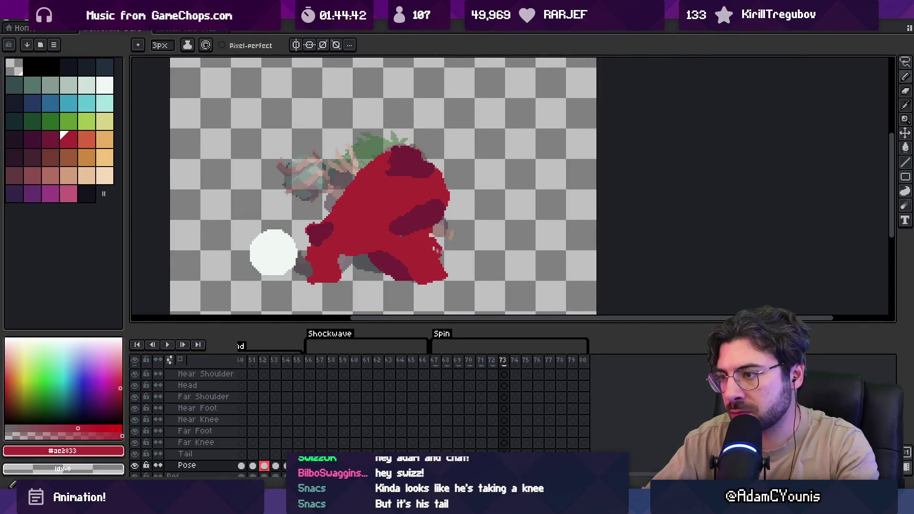
alt+click(391, 271)
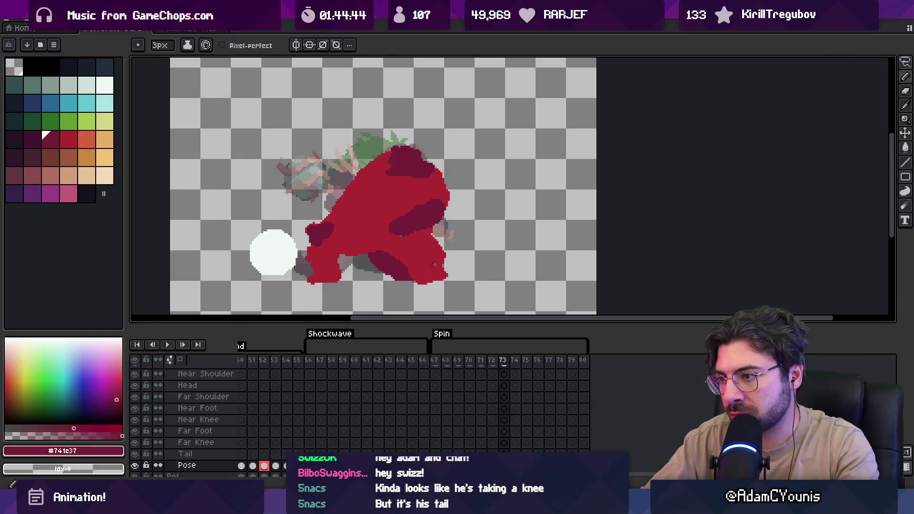
drag(402, 253, 349, 266)
alt+click(342, 249)
key(e)
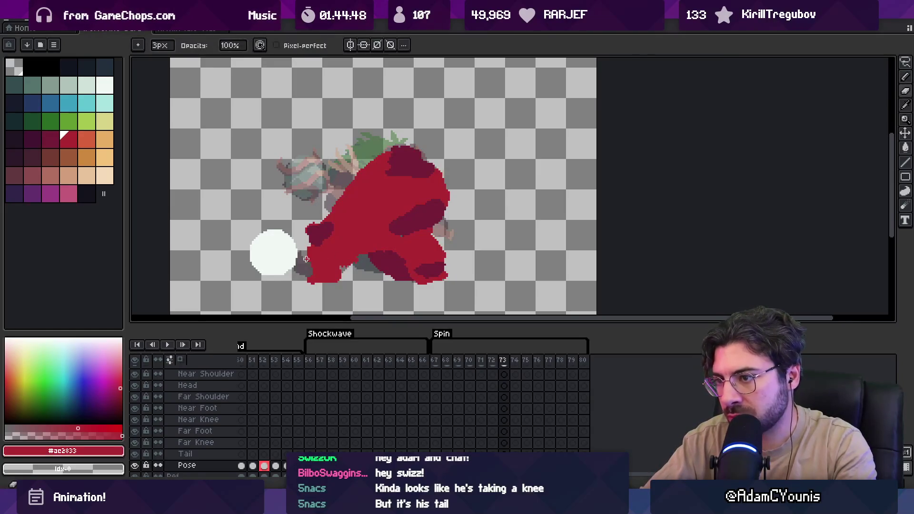
key(b)
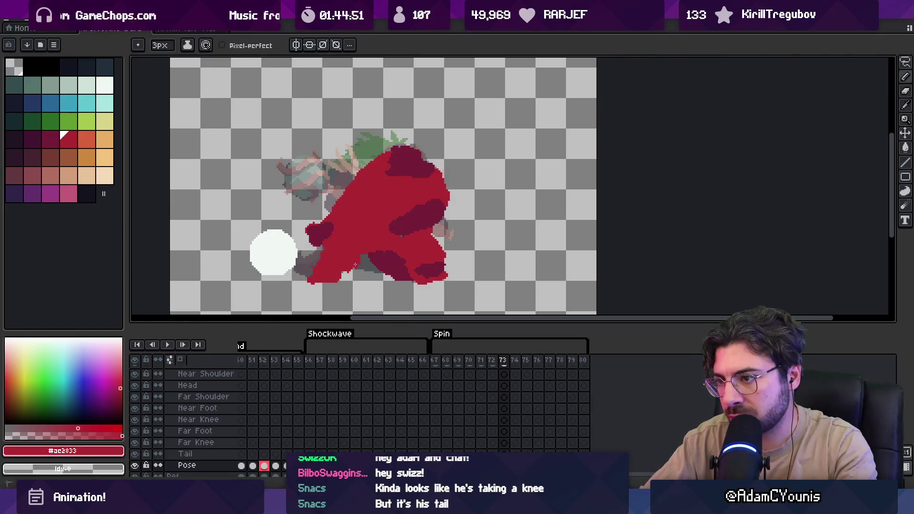
Add dark maroon shading on the lower-left body, then zoom out to the whole sprite.
alt+click(374, 265)
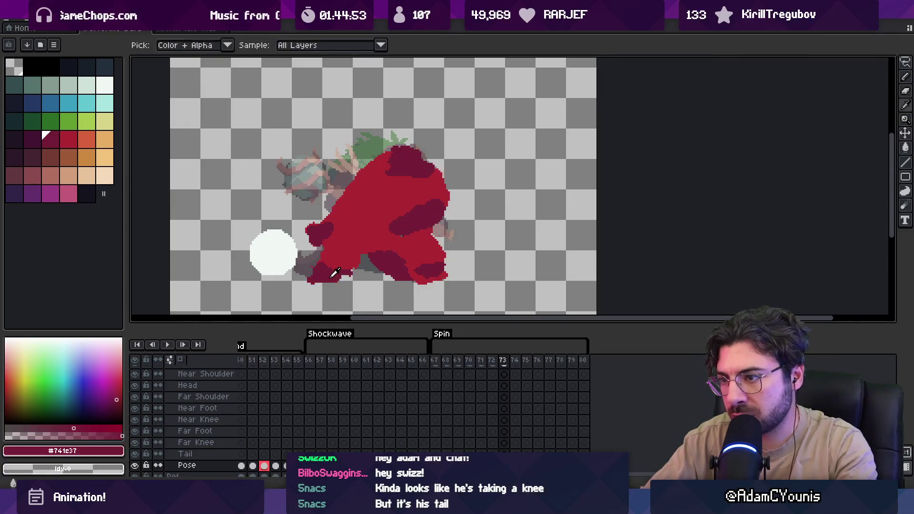
key(e)
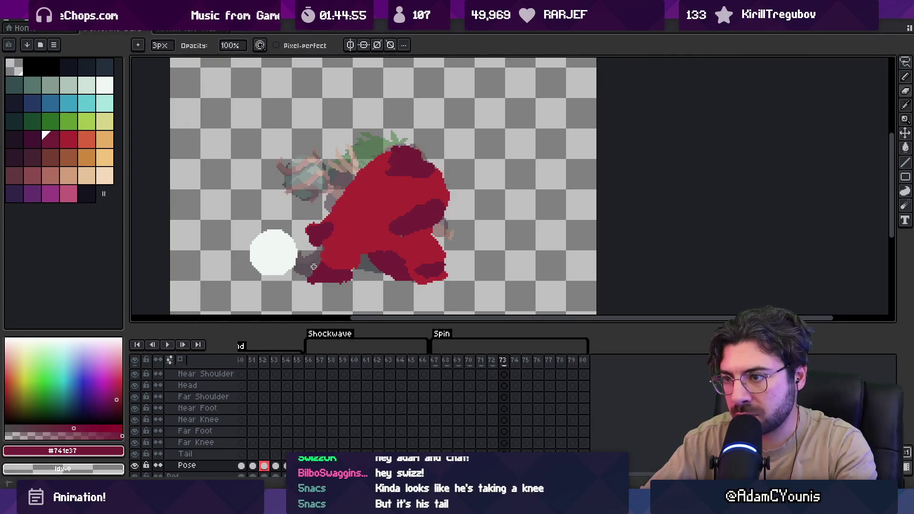
drag(337, 278, 355, 274)
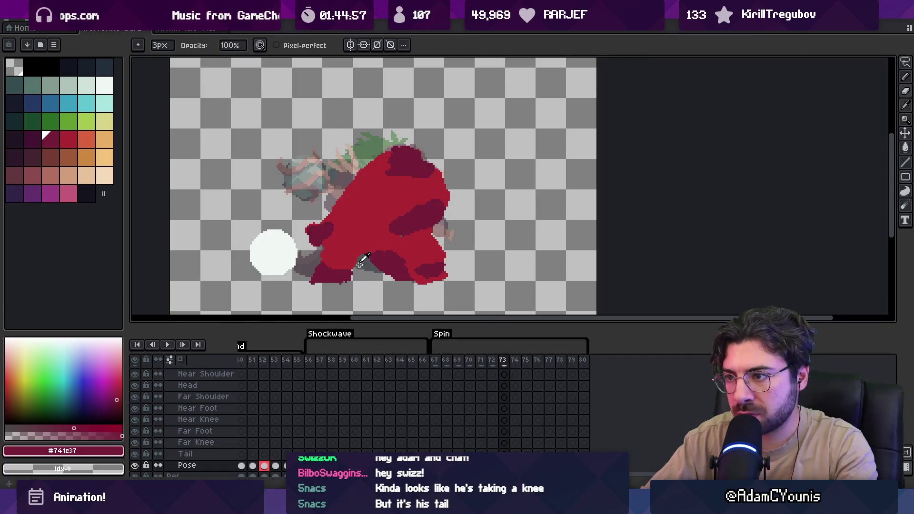
alt+click(335, 257)
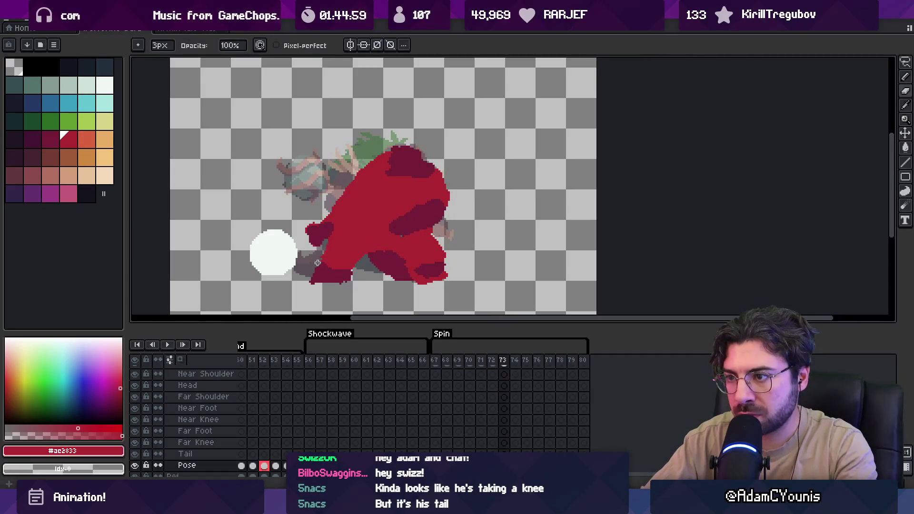
alt+click(306, 280)
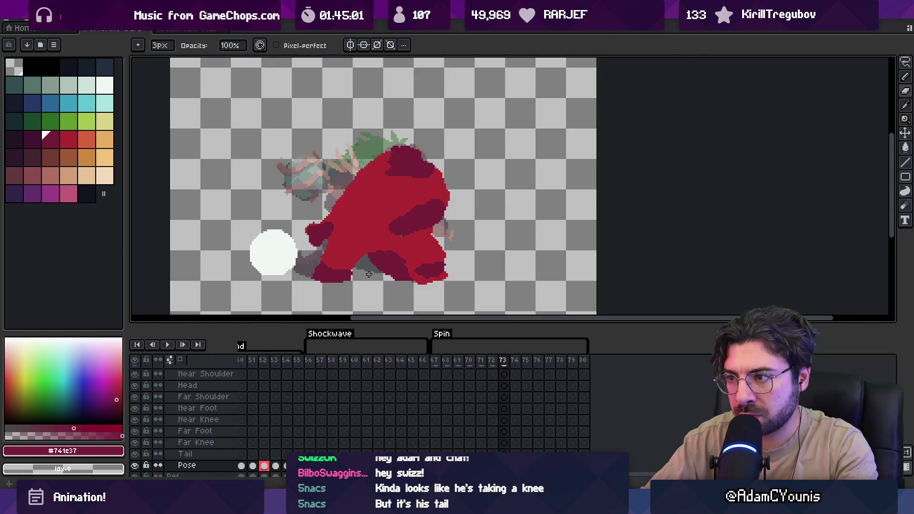
key(z)
scroll(369, 274, down, 5)
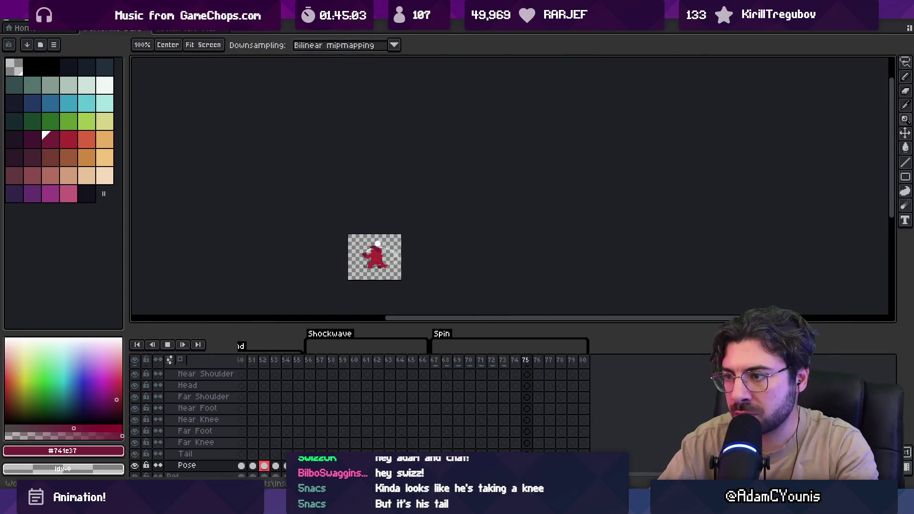
Paint a dark maroon stroke along the character's leg on frame 72.
scroll(409, 107, up, 2)
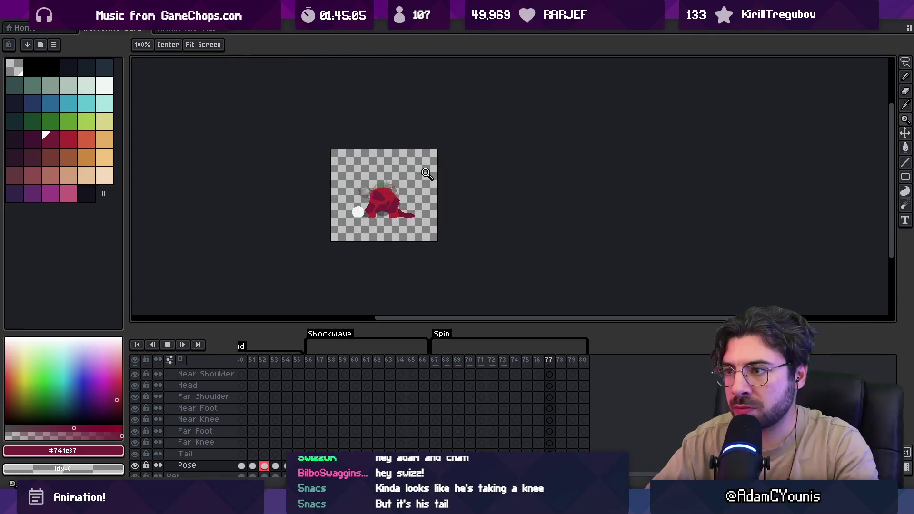
scroll(428, 175, up, 2)
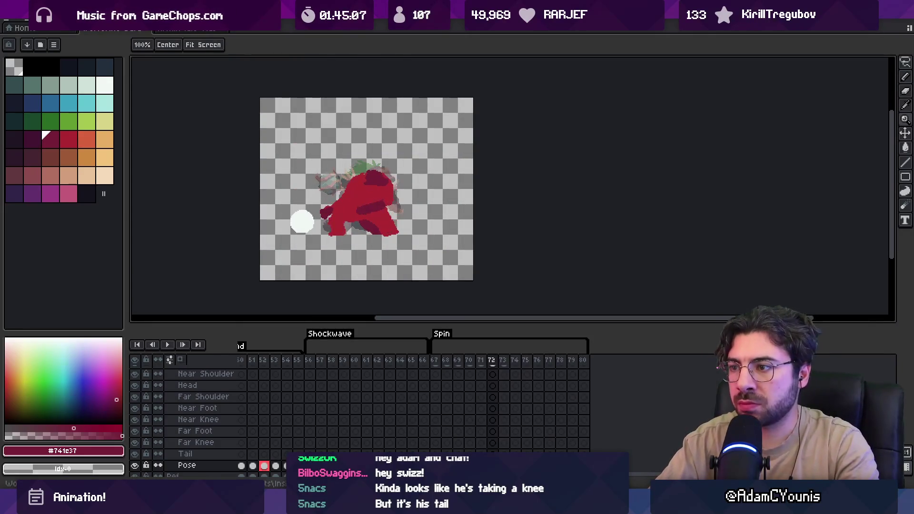
click(395, 223)
drag(389, 236, 426, 220)
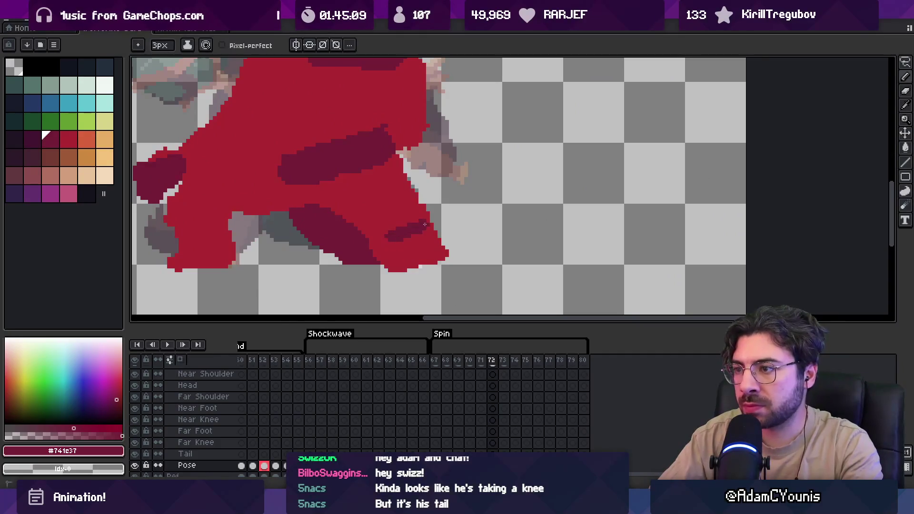
alt+click(400, 182)
key(z)
scroll(422, 204, down, 3)
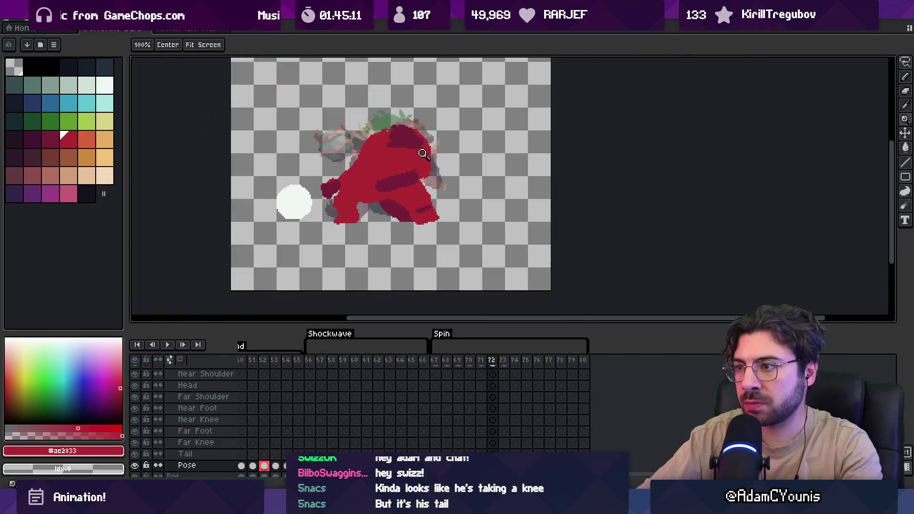
Refine the dark maroon shading on the feet and lower legs in frame 73.
key(Right)
click(404, 197)
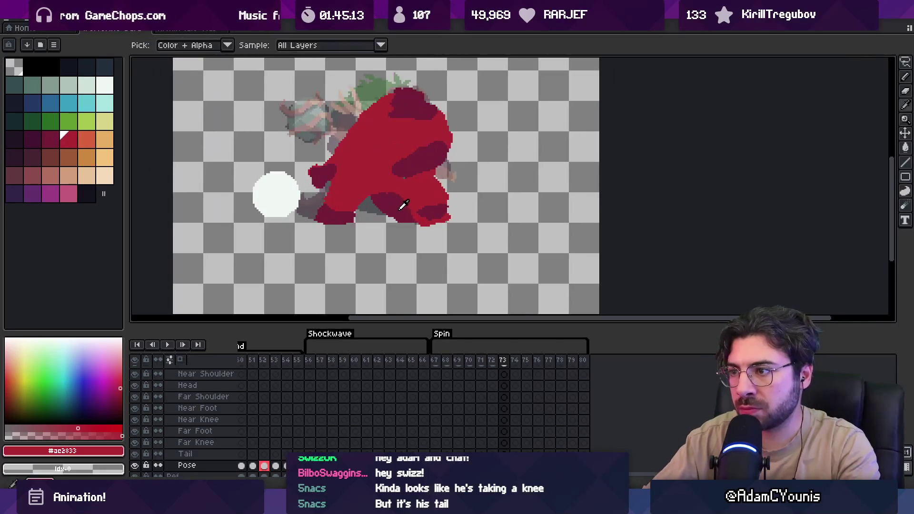
alt+click(401, 204)
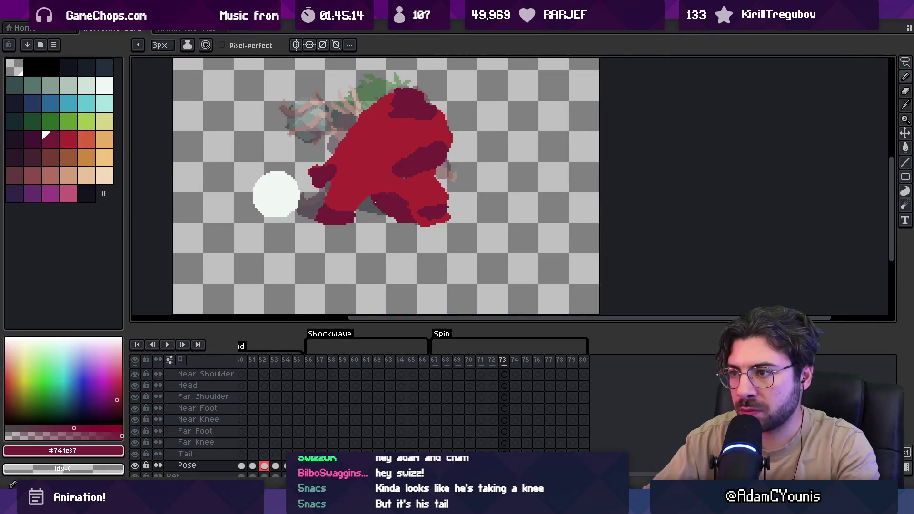
key(e)
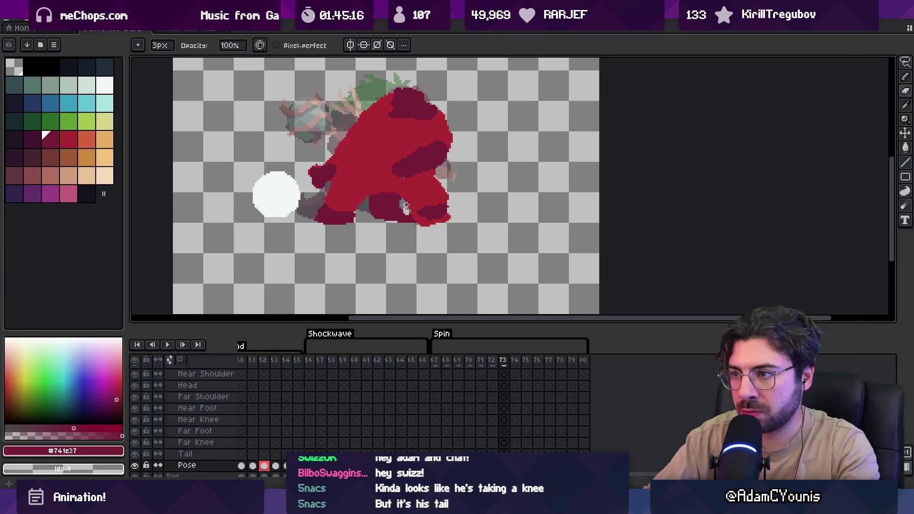
key(b)
key(e)
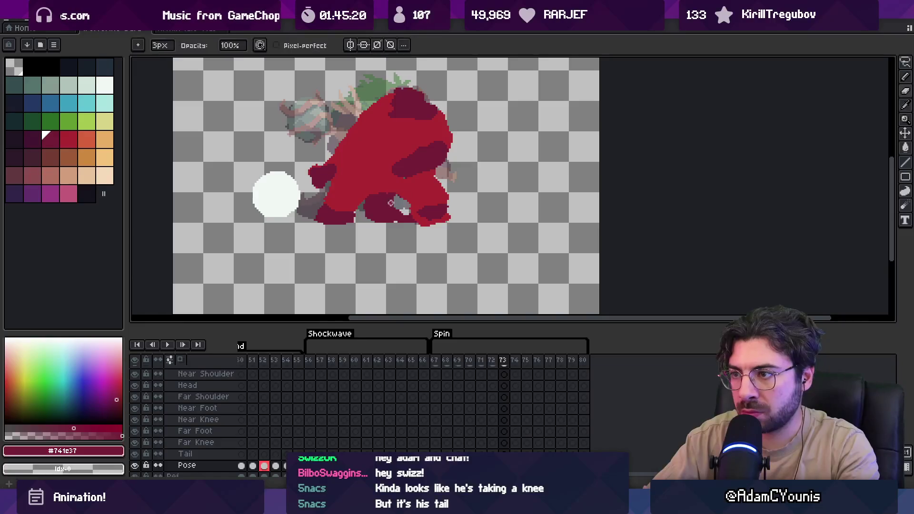
Compare frames 73 and 74, then zoom out and play the animation to preview.
key(Right)
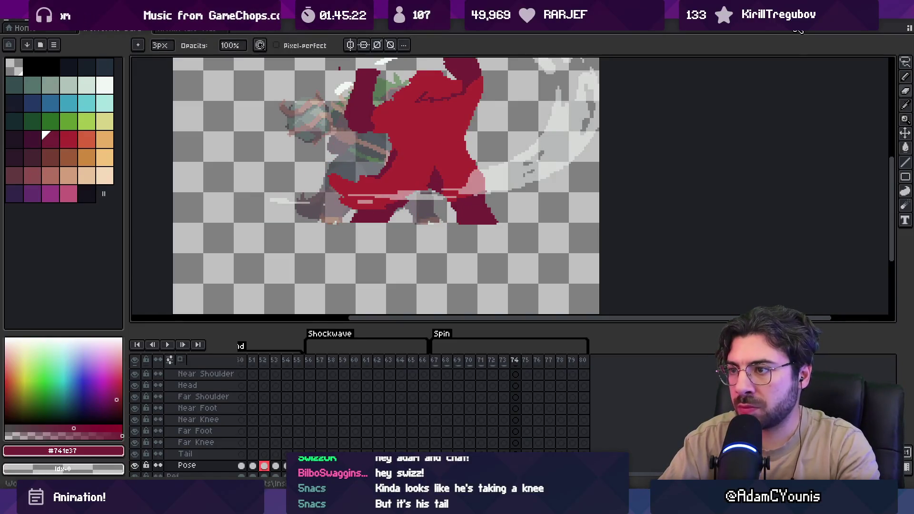
key(Left)
key(Left)
key(Right)
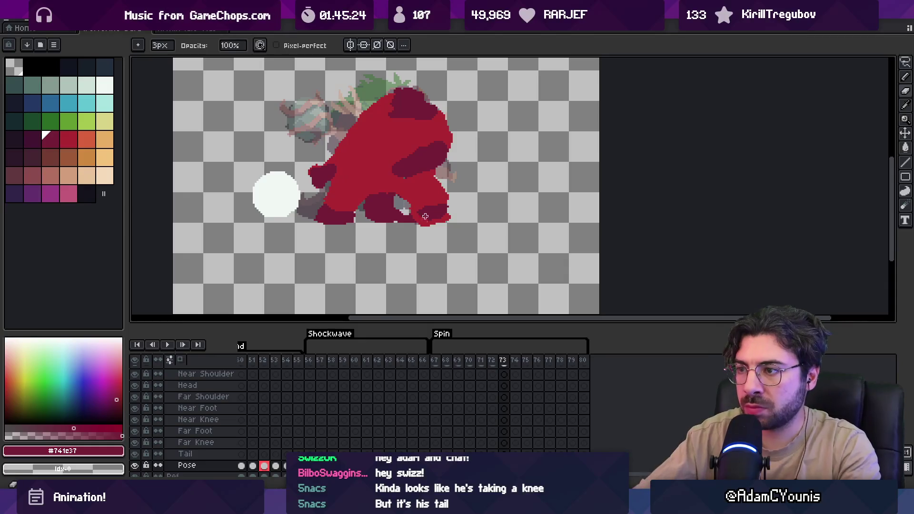
key(b)
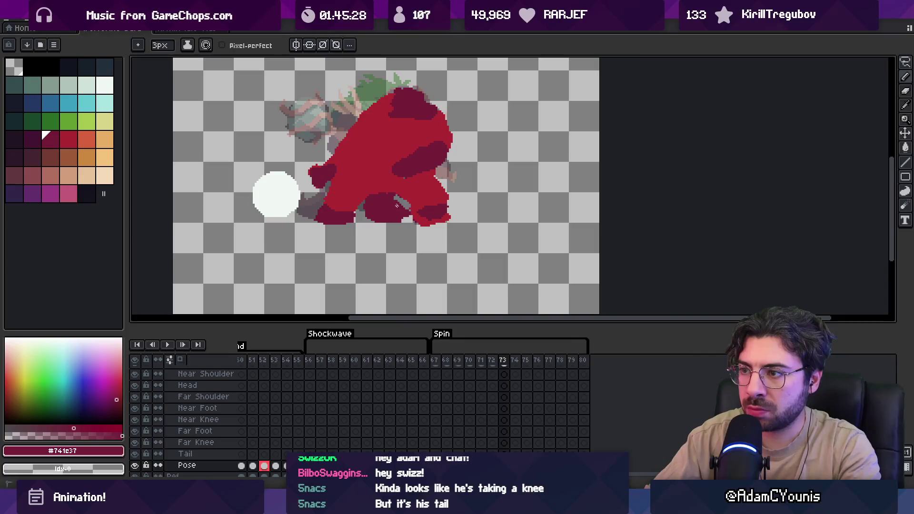
key(z)
scroll(375, 210, down, 3)
key(Return)
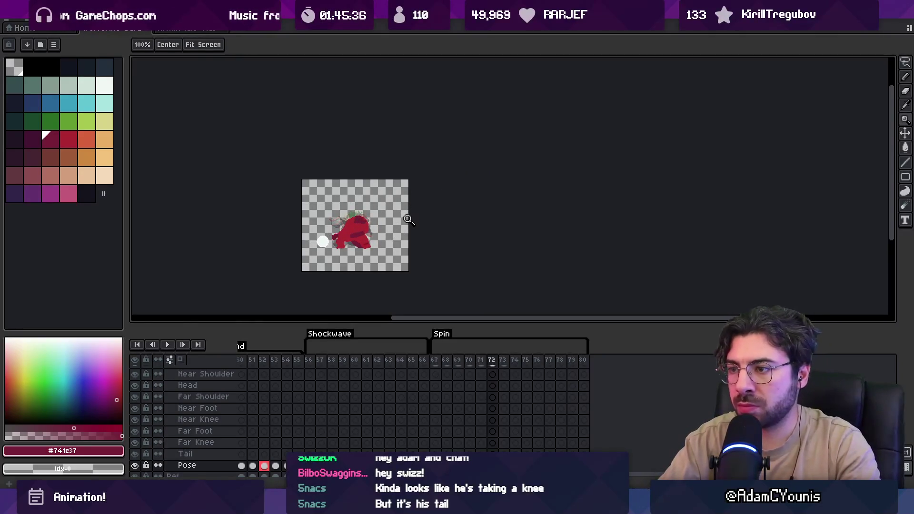
Erase stray red pixels along the sprite's right edge on frame 73.
click(375, 223)
key(b)
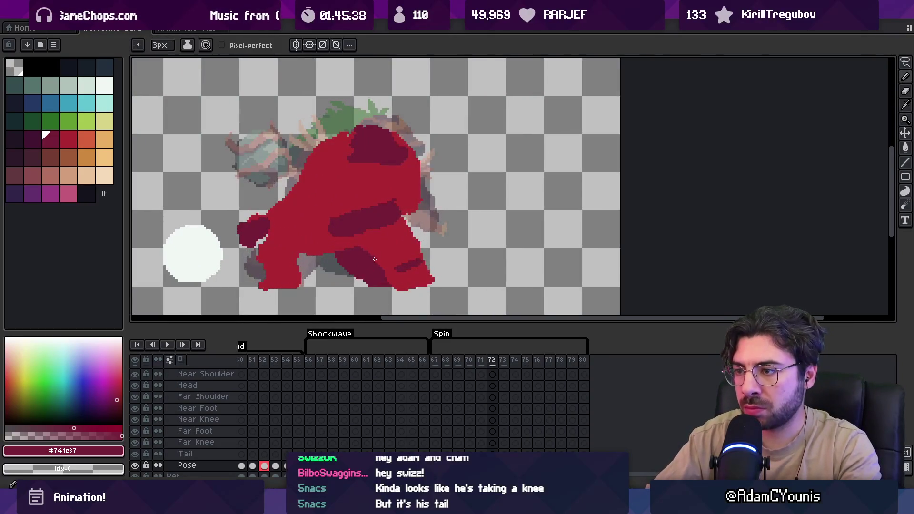
key(e)
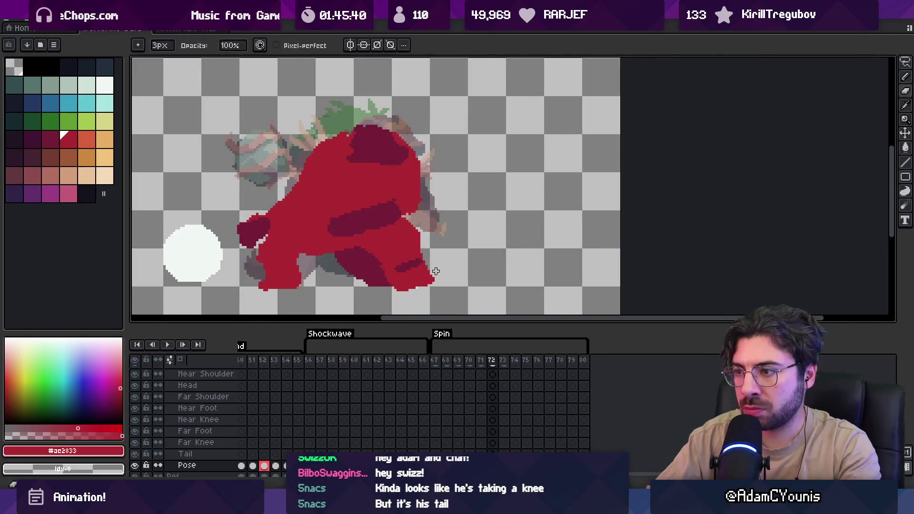
drag(430, 283, 419, 251)
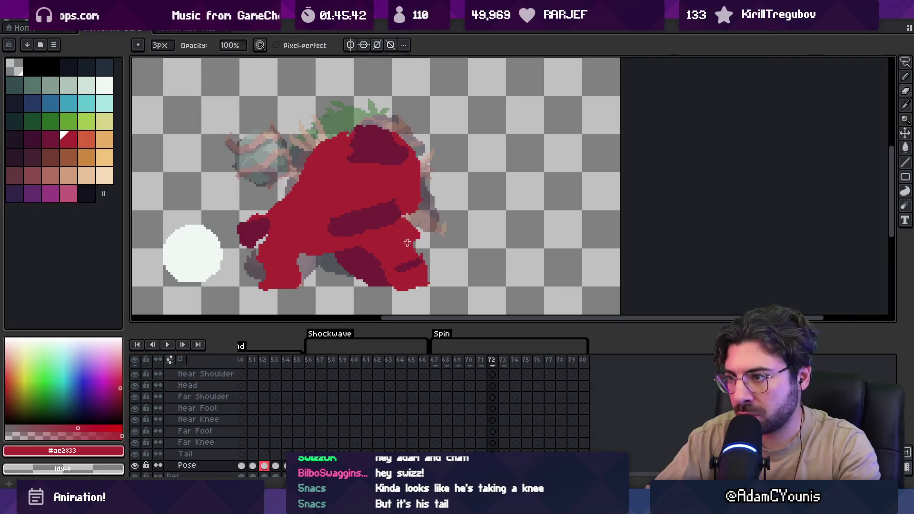
alt+click(418, 258)
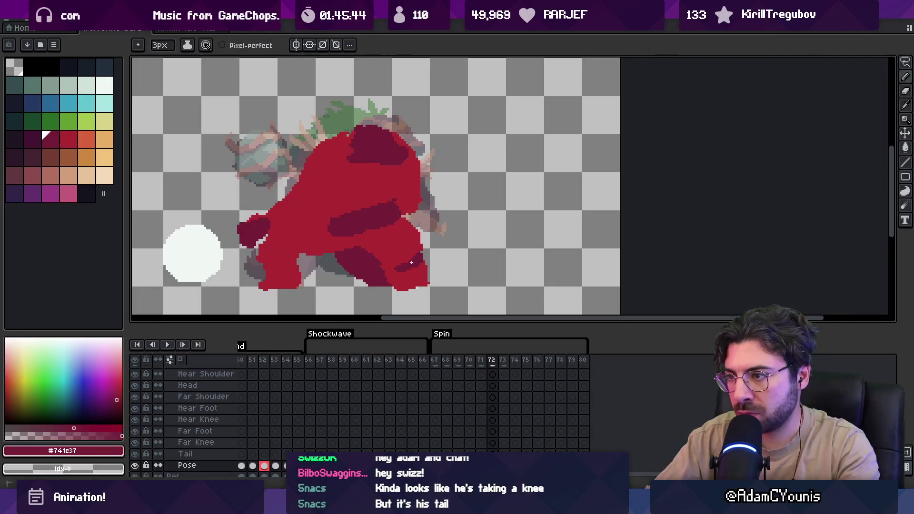
key(e)
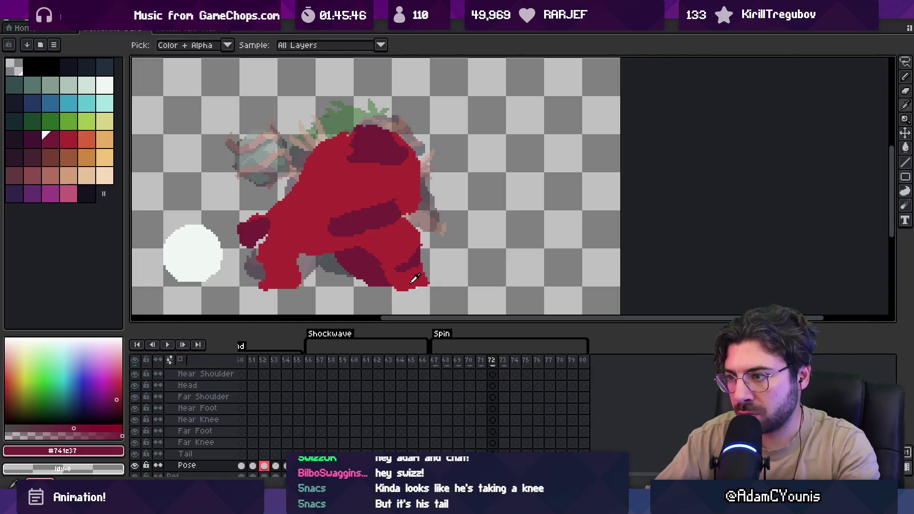
alt+click(411, 282)
key(1)
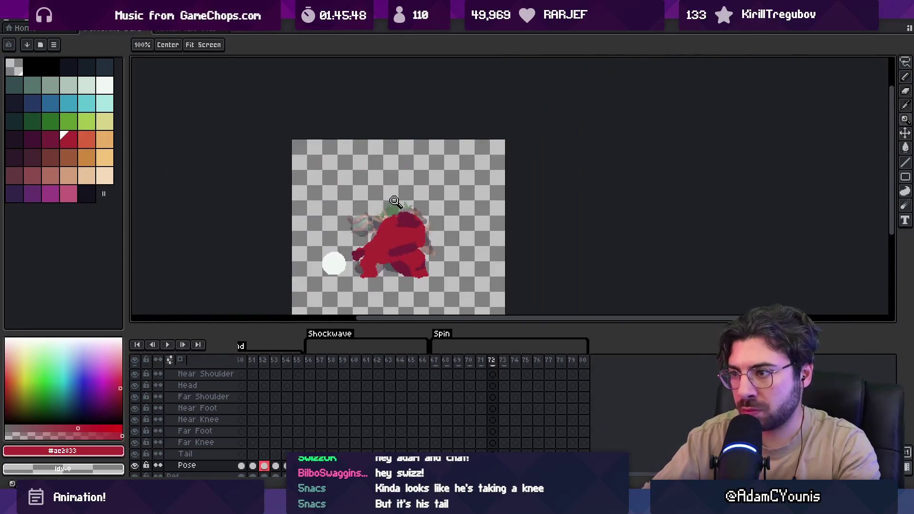
scroll(413, 238, up, 2)
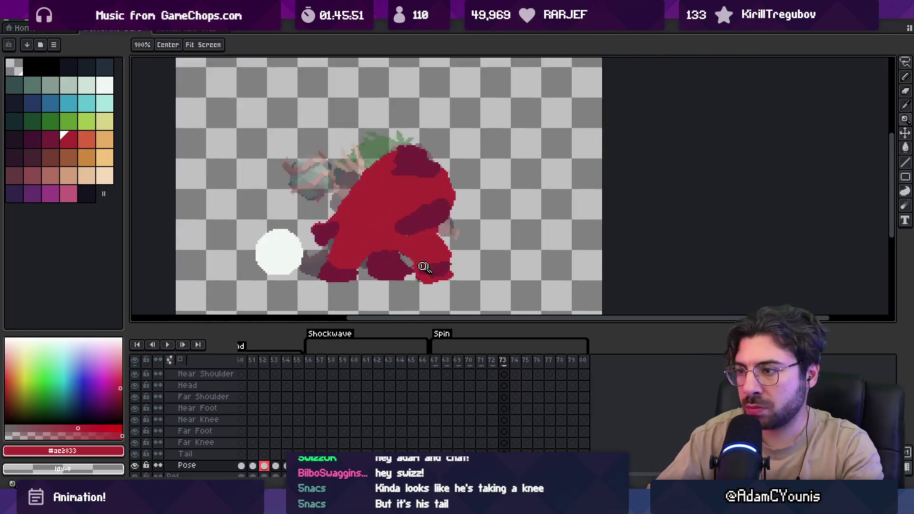
Paint the bottom of the front foot dark crimson #741c37 with the pencil.
key(m)
key(q)
key(v)
key(b)
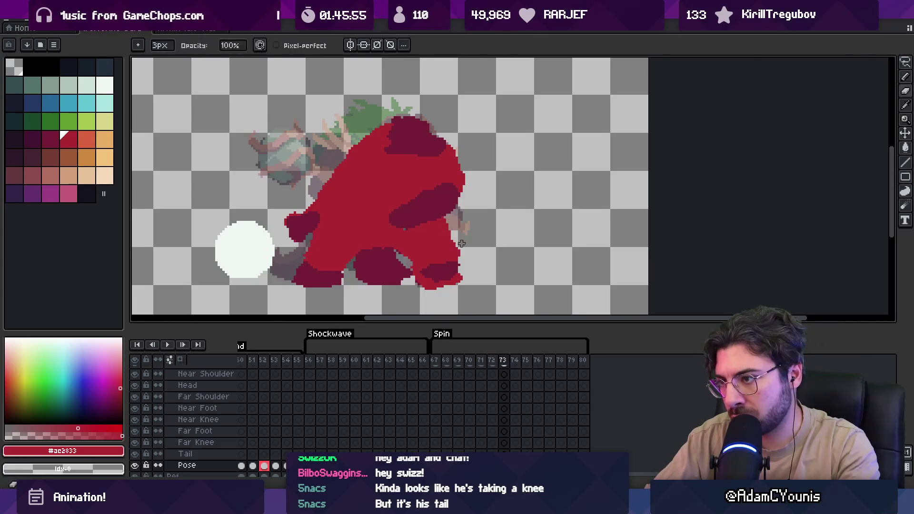
alt+click(423, 275)
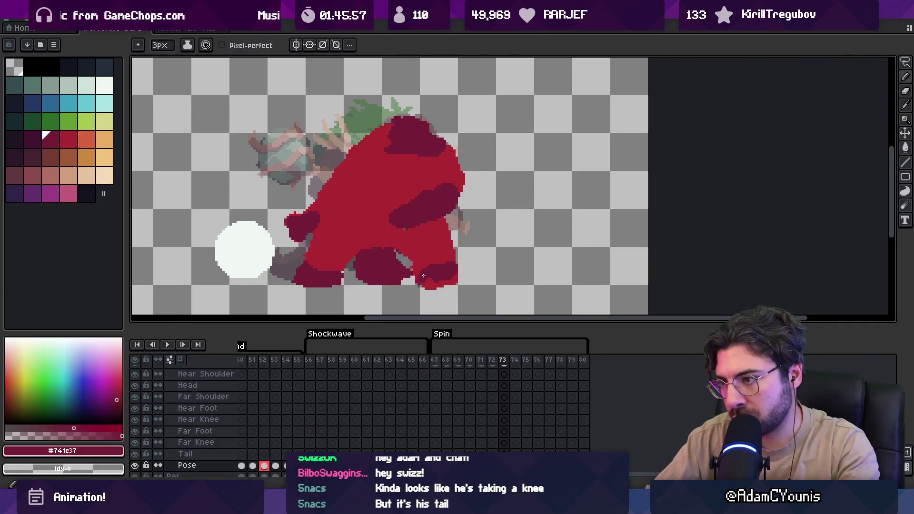
drag(446, 278, 410, 268)
Erase a small gap between the feet and compare frames 73 and 74.
key(e)
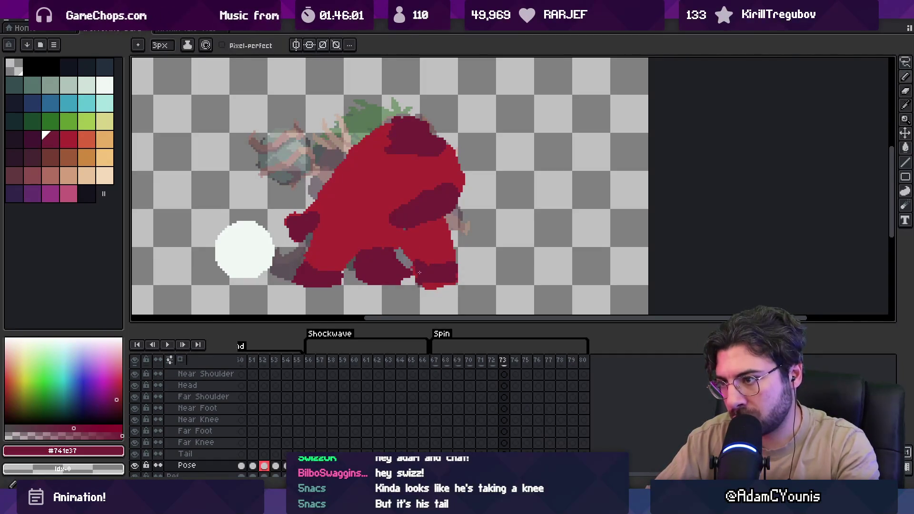
key(z)
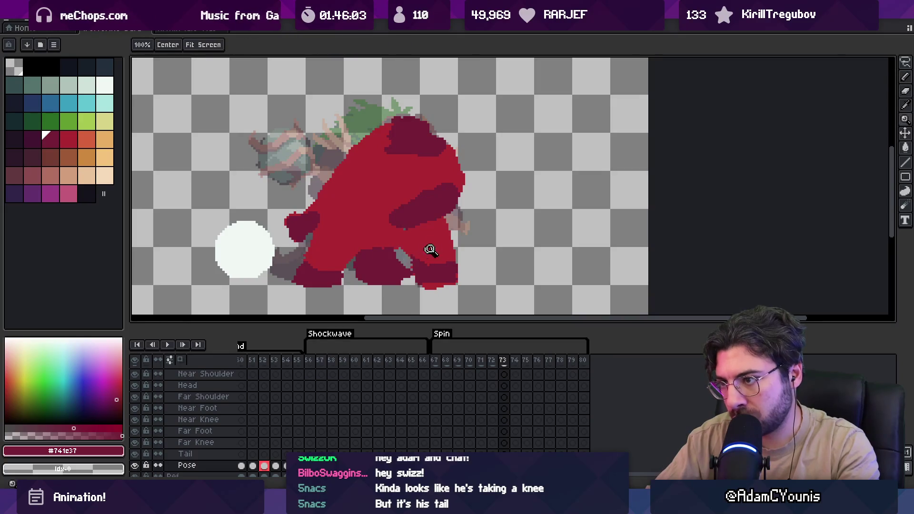
scroll(428, 248, down, 3)
key(Right)
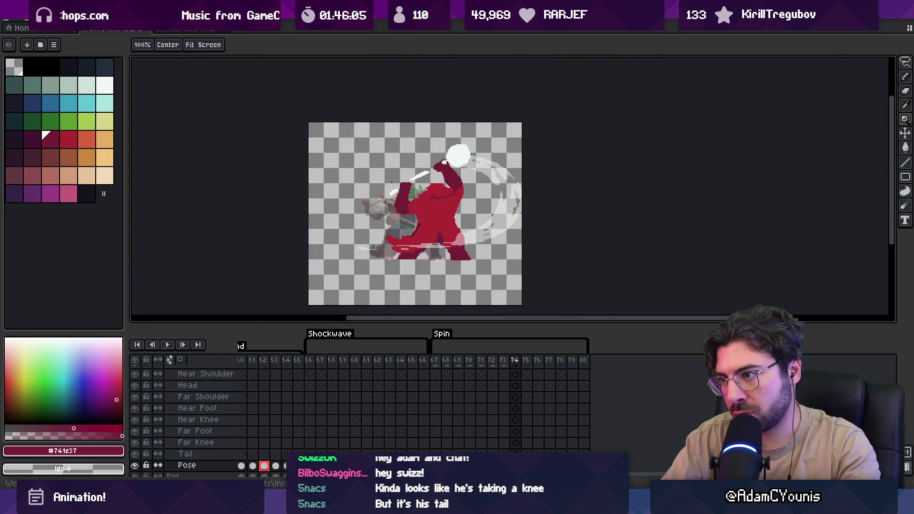
key(Left)
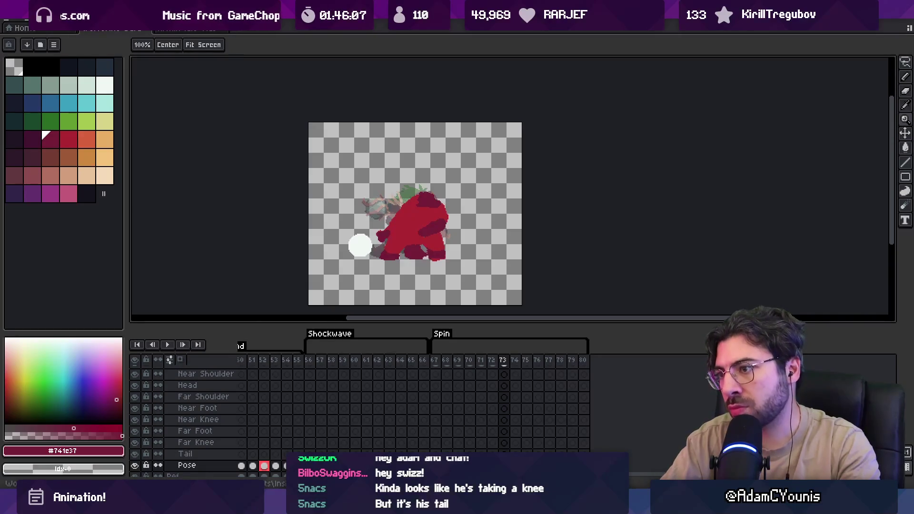
key(Right)
key(Left)
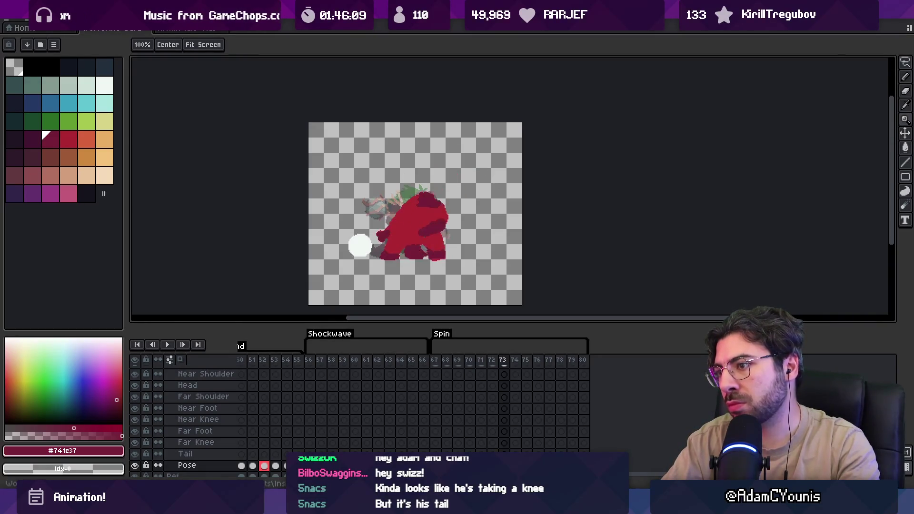
key(Right)
key(Left)
key(Right)
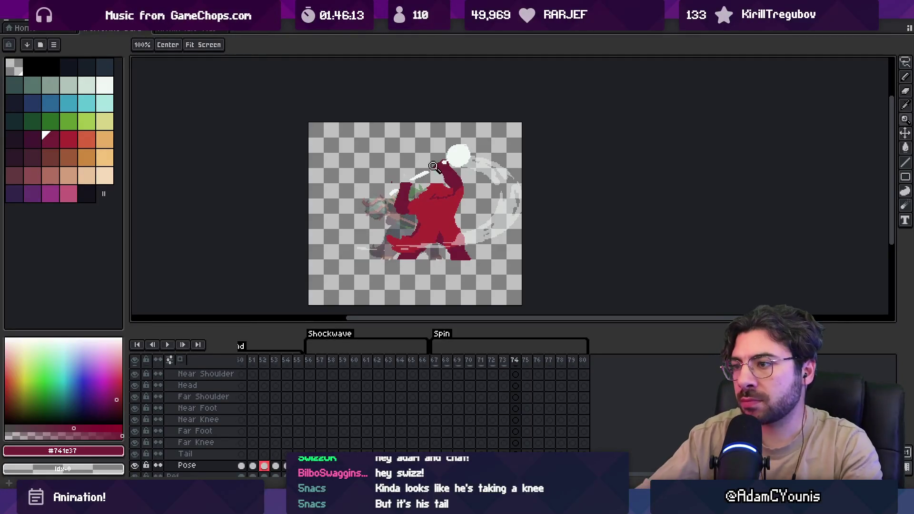
key(Return)
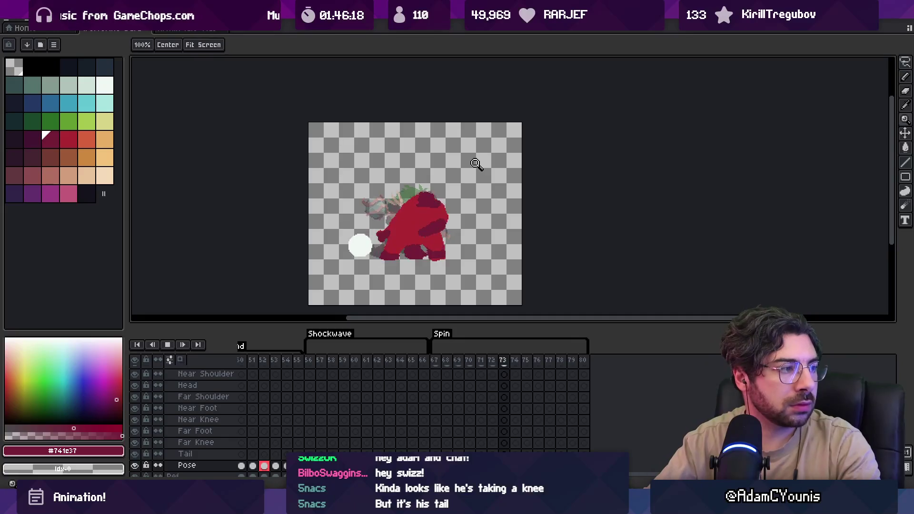
key(Return)
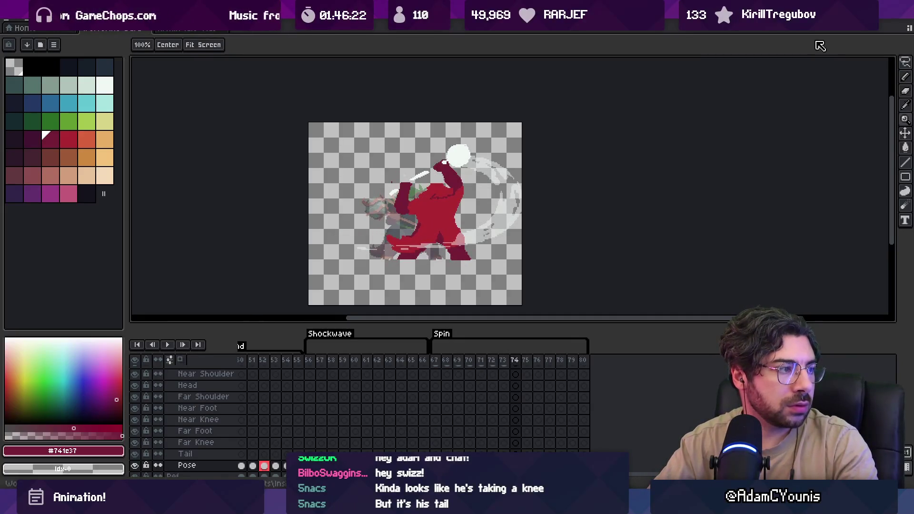
key(Return)
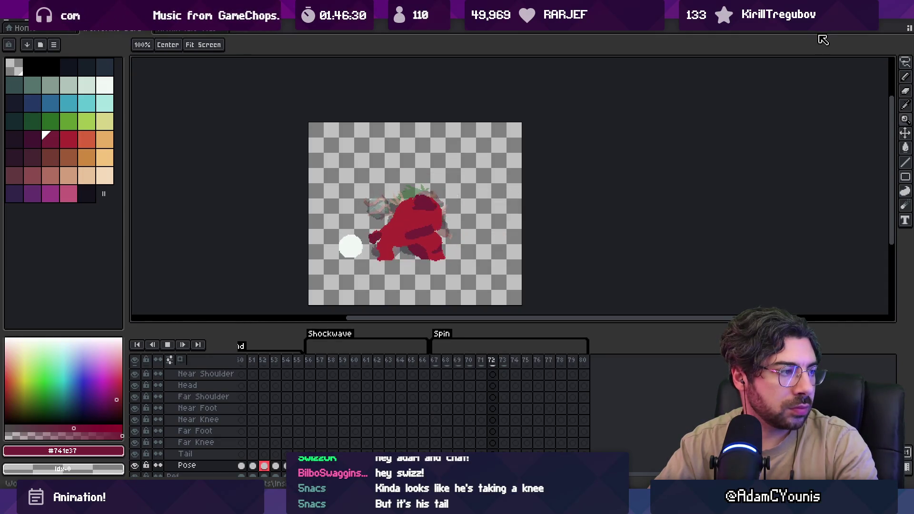
key(Return)
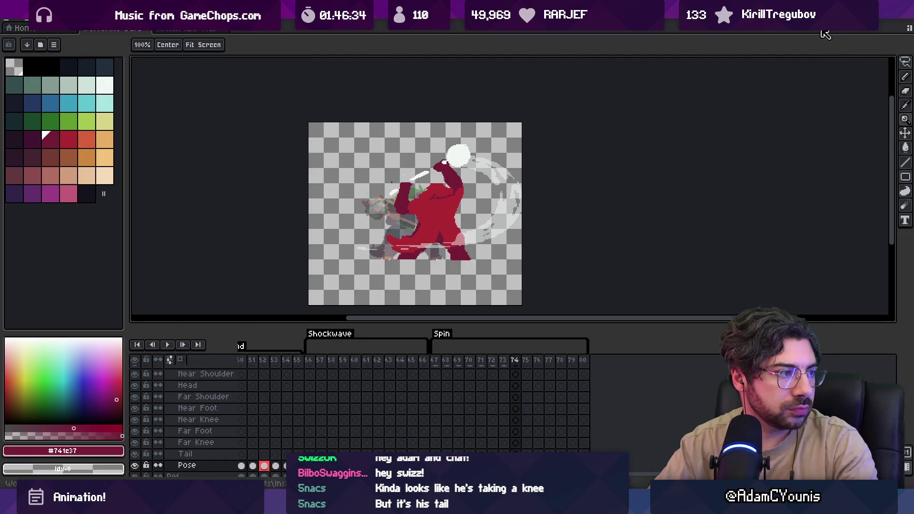
key(Return)
key(Return)
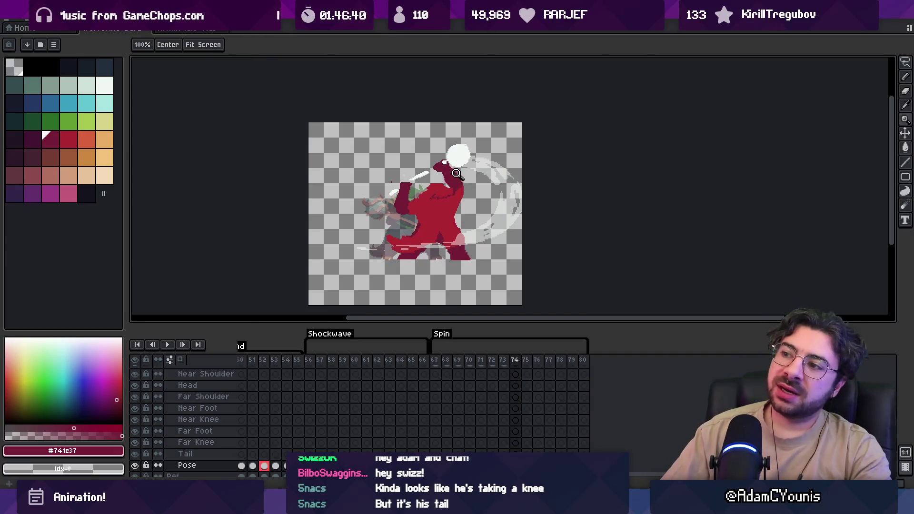
key(m)
key(Return)
key(Return)
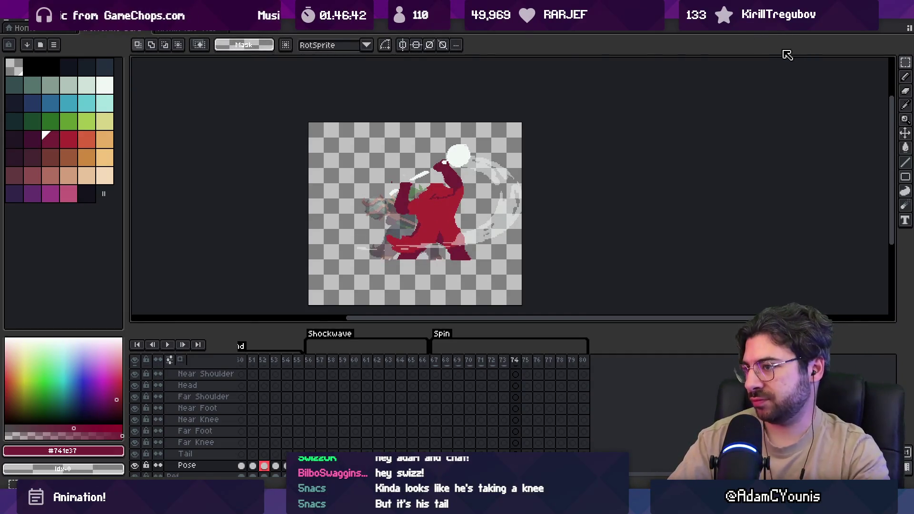
key(Left)
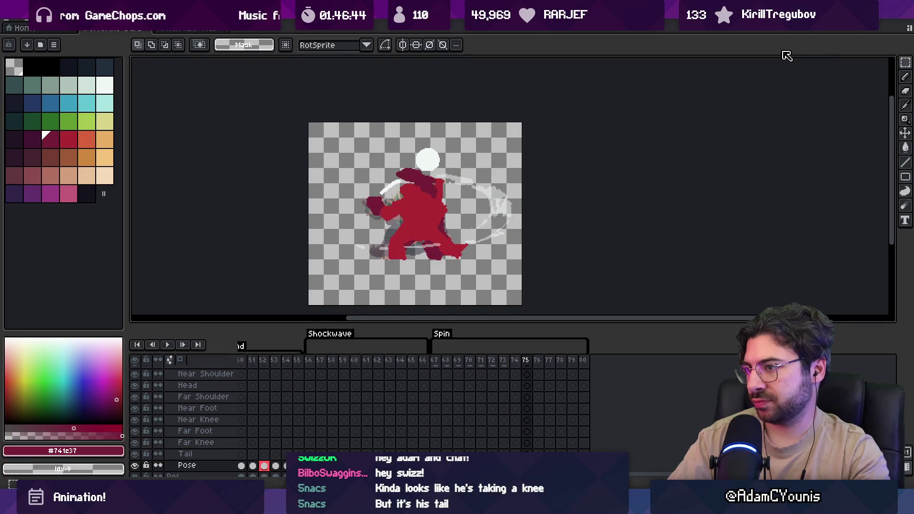
key(Right)
key(Right)
key(v)
key(Left)
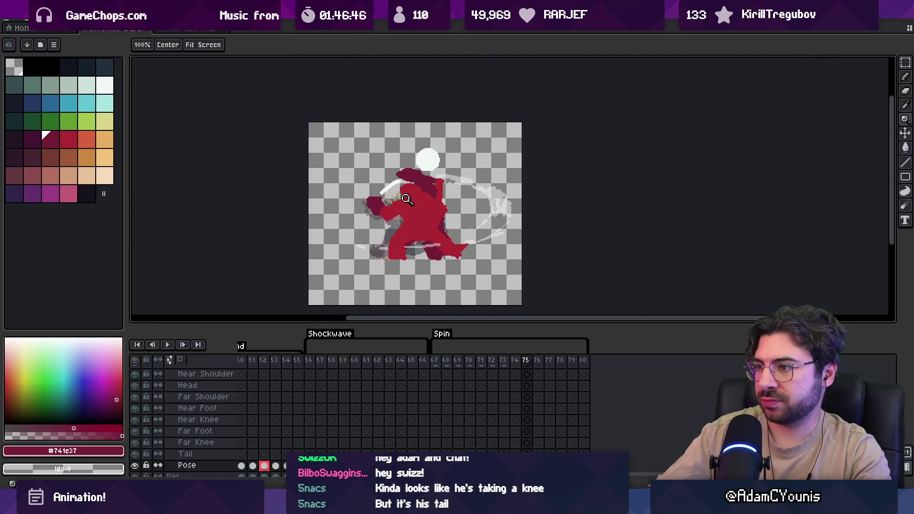
scroll(424, 190, up, 2)
key(Left)
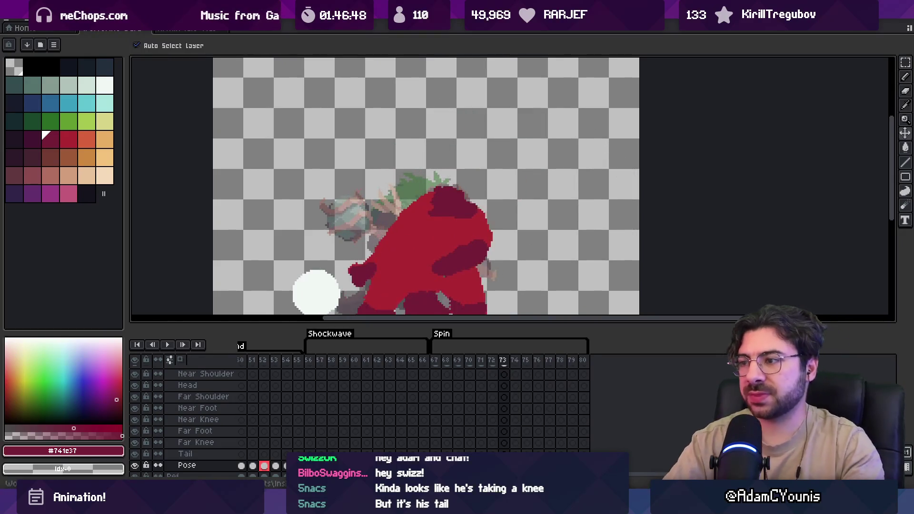
key(Right)
key(Left)
key(Right)
key(Right)
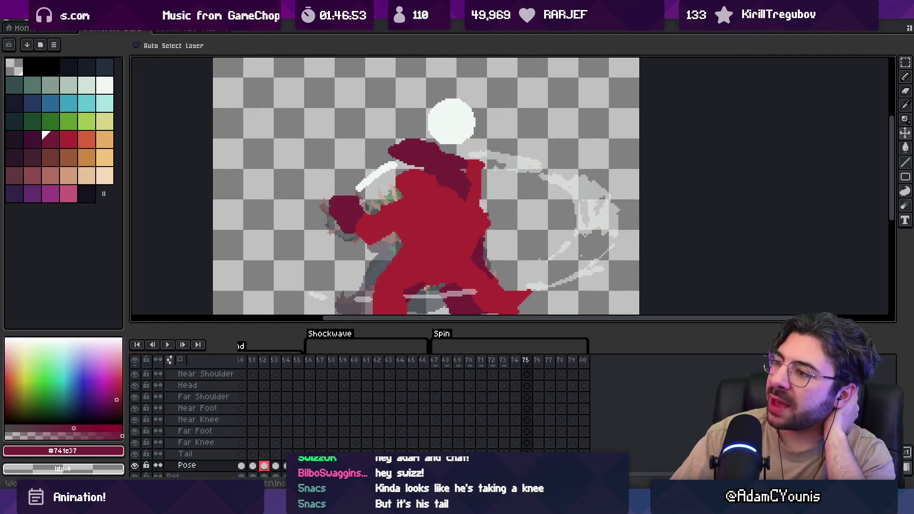
key(Left)
key(Left)
key(Right)
key(Right)
key(Left)
key(Right)
key(Left)
key(Left)
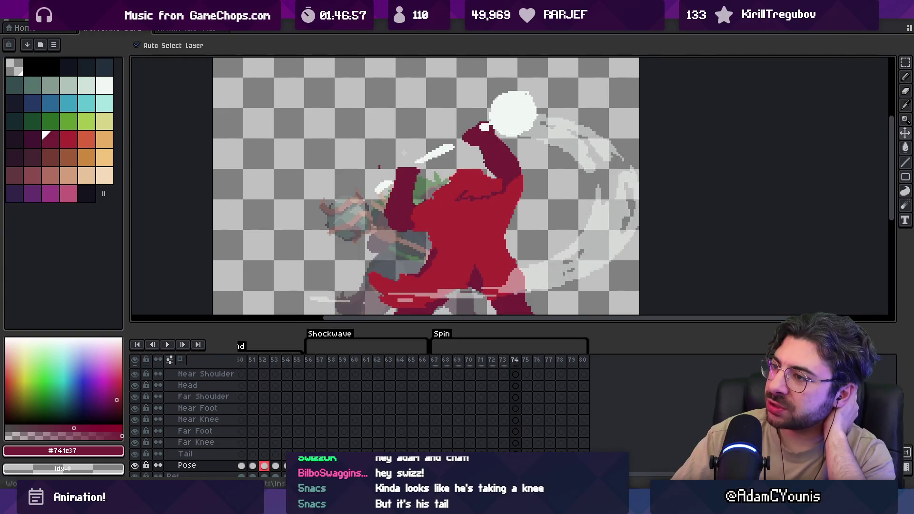
key(Right)
key(Right)
key(Left)
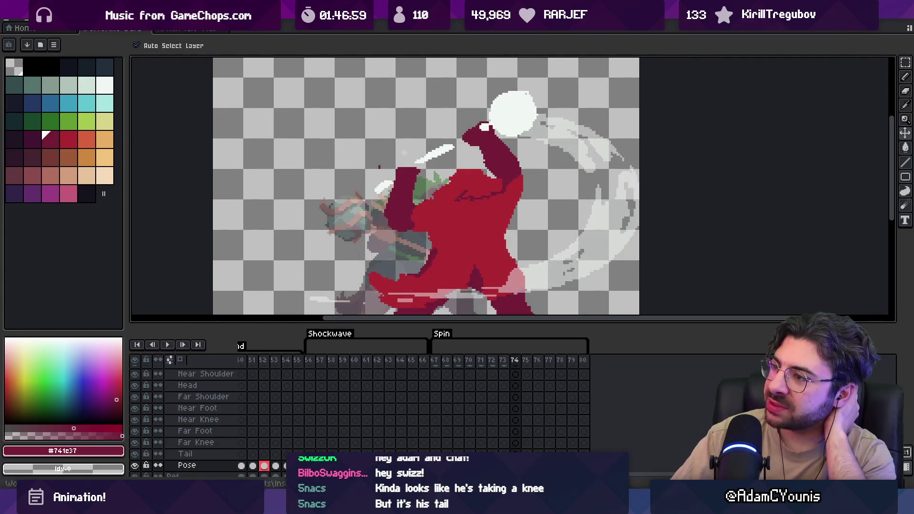
key(Right)
key(Left)
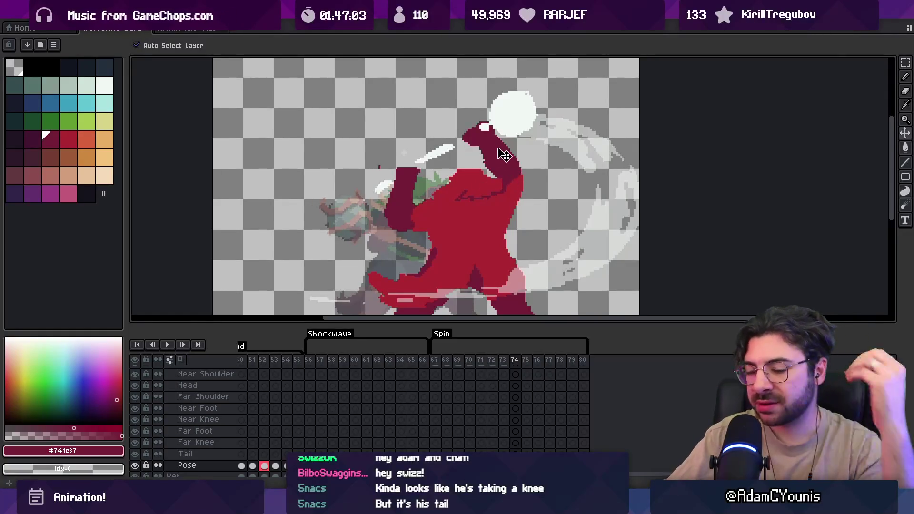
key(b)
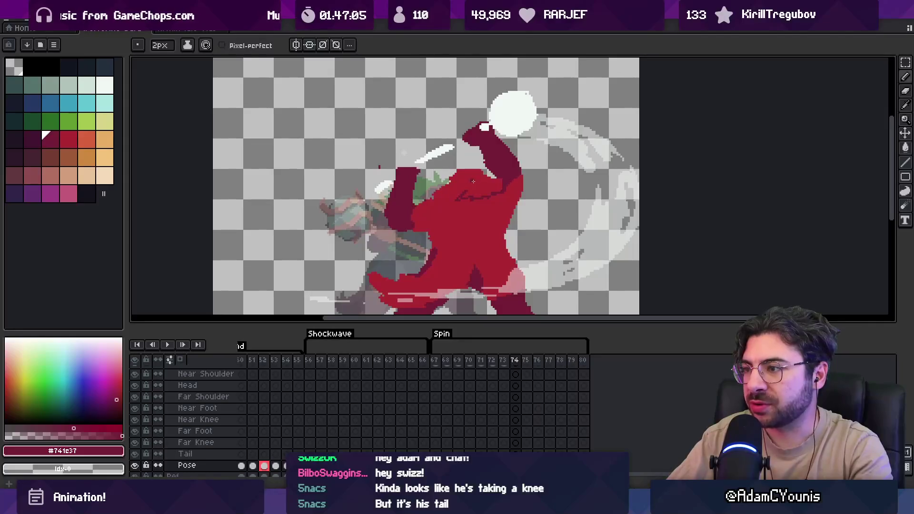
key(z)
key(minus)
key(Right)
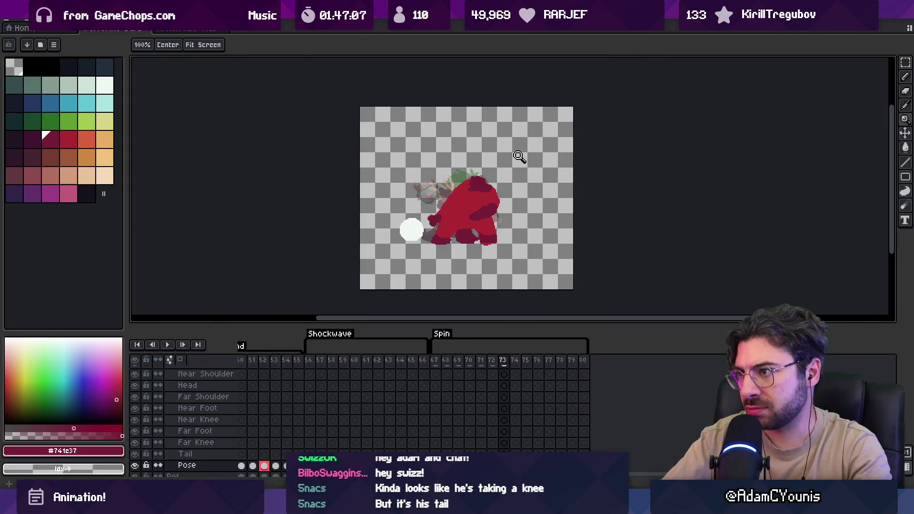
key(Left)
key(Left)
key(Left)
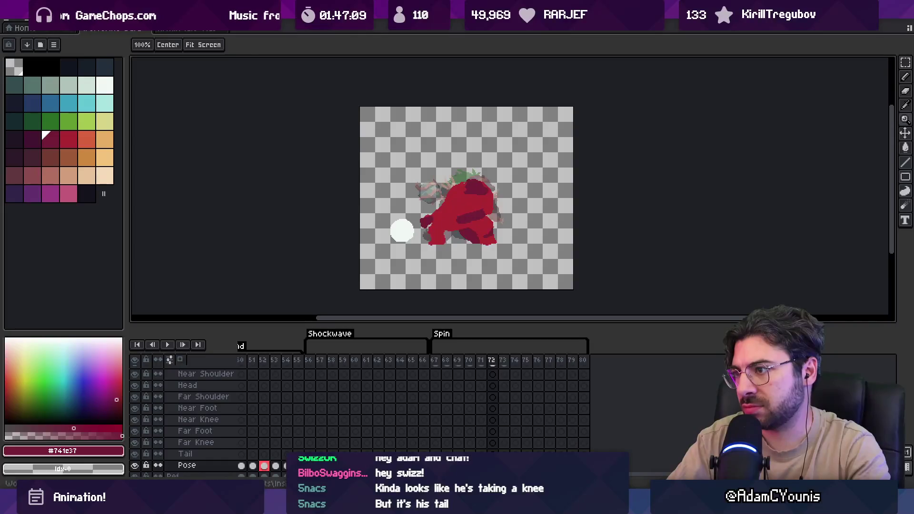
key(Right)
key(Right)
key(Right)
key(Left)
key(Left)
key(Right)
key(Right)
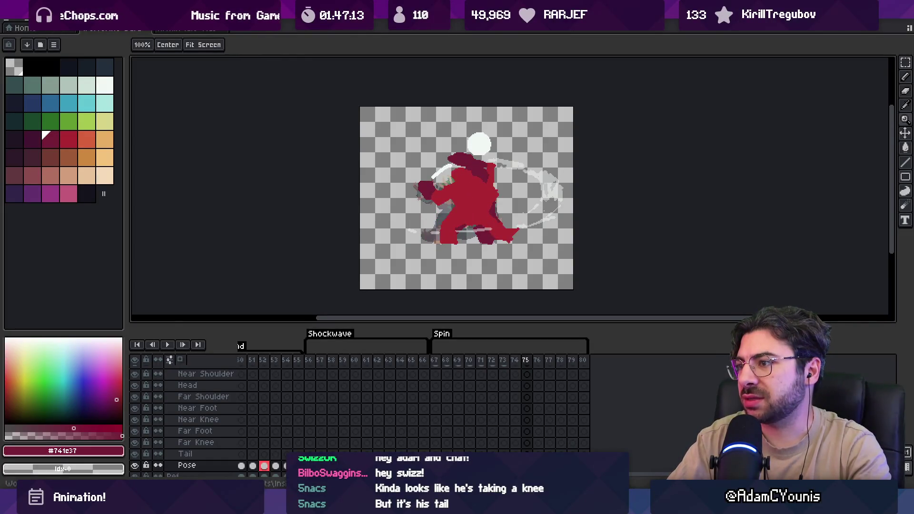
key(Left)
key(Right)
key(Right)
key(Left)
key(Right)
key(Left)
key(Left)
key(Left)
key(Right)
key(Left)
key(Left)
key(Right)
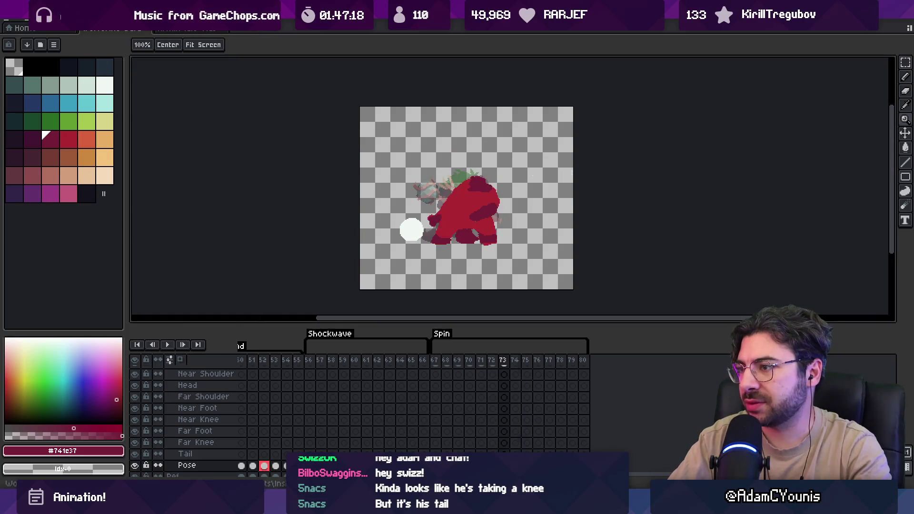
key(Right)
key(Right)
key(Left)
key(Left)
key(Right)
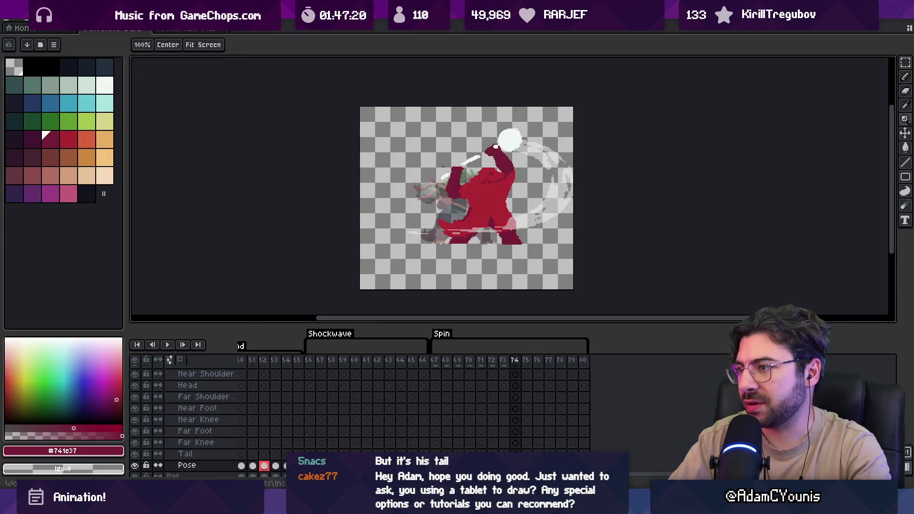
key(Right)
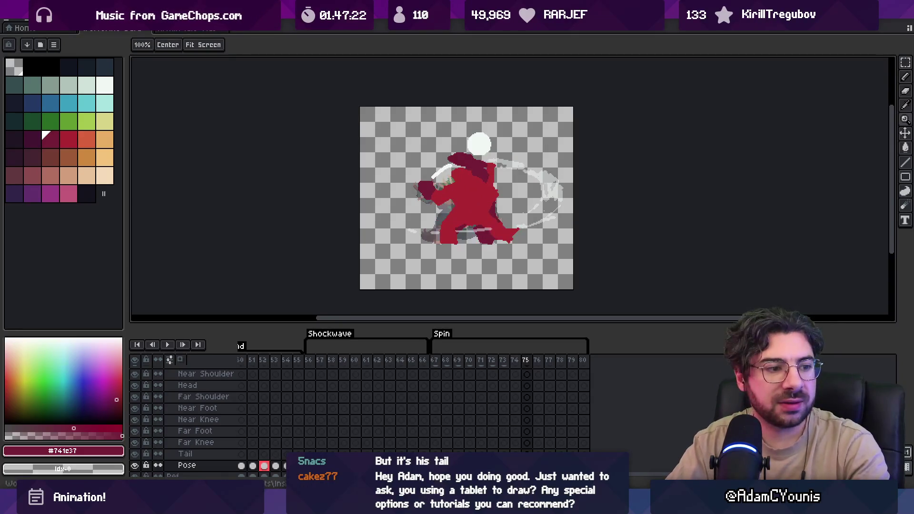
key(Left)
key(Right)
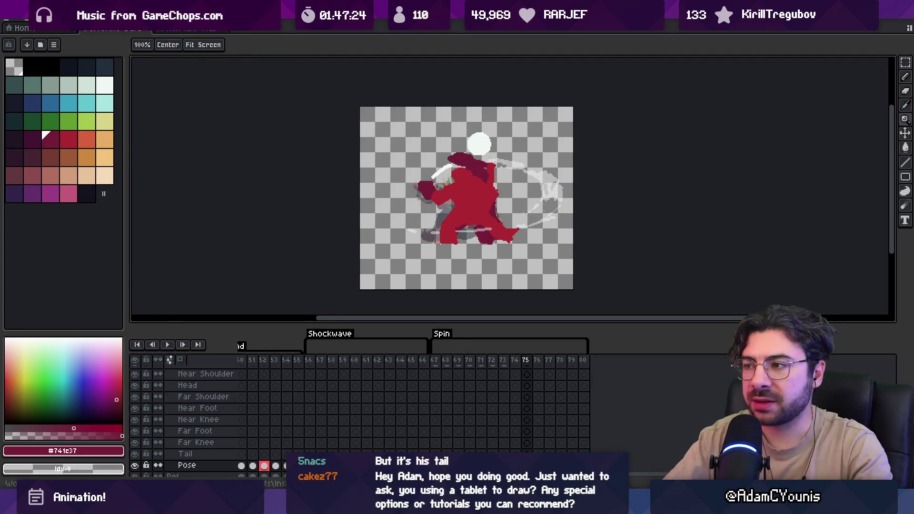
scroll(479, 143, up, 1)
key(v)
click(506, 147)
Lasso the front arm on frame 75, rotate it slightly and move it up-right.
key(q)
mouse_move(389, 177)
mouse_down()
mouse_move(419, 235)
mouse_move(508, 203)
mouse_up()
drag(450, 137, 388, 179)
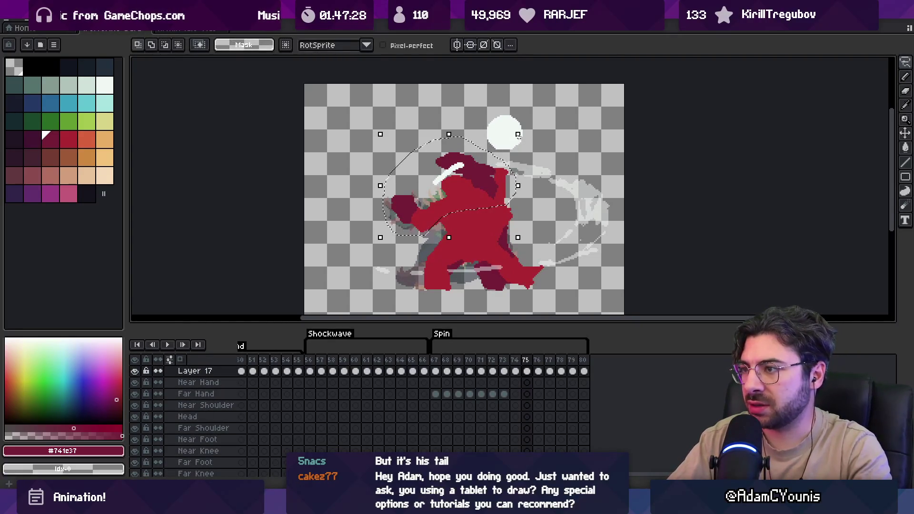
click(500, 176)
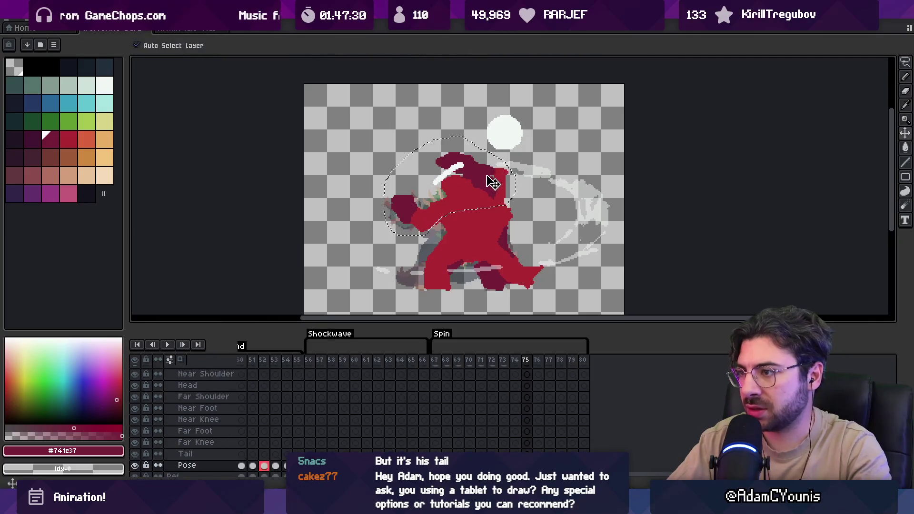
drag(523, 125, 537, 134)
drag(481, 185, 499, 176)
key(i)
Touch up the red and dark maroon shading around the moved arm.
click(475, 189)
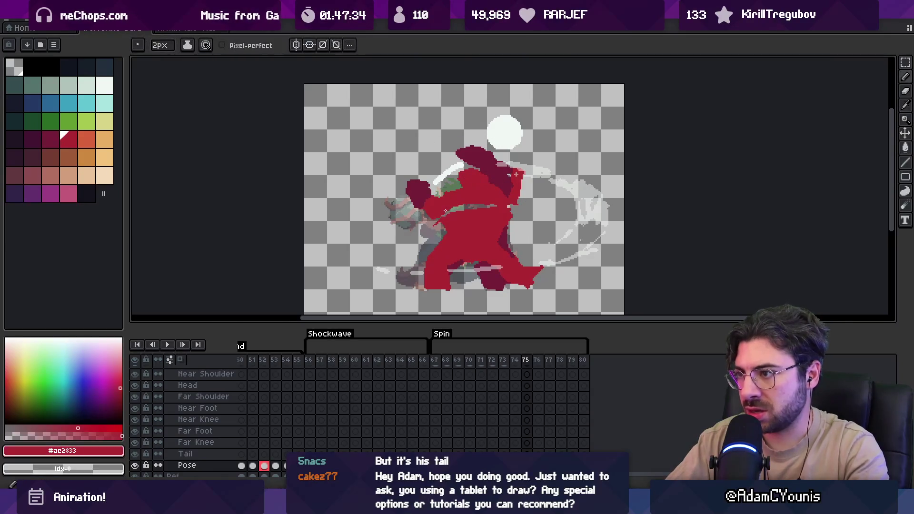
alt+click(431, 211)
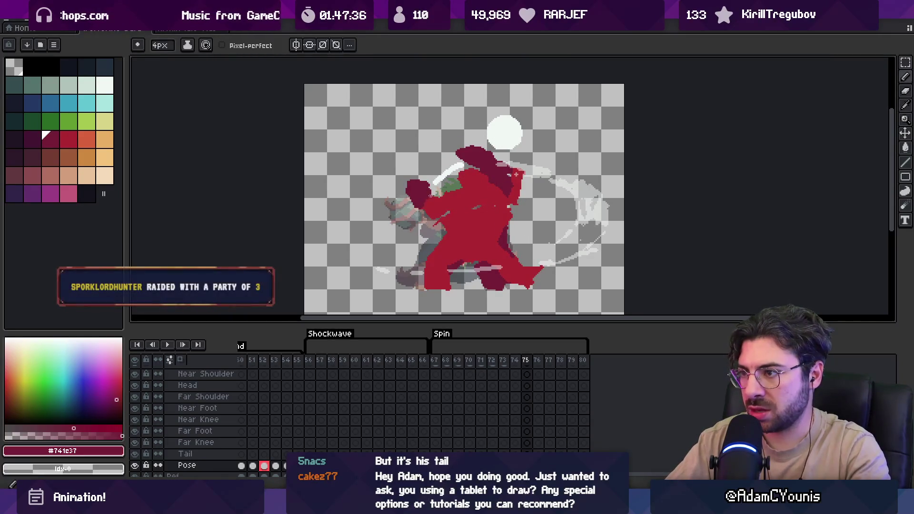
key(e)
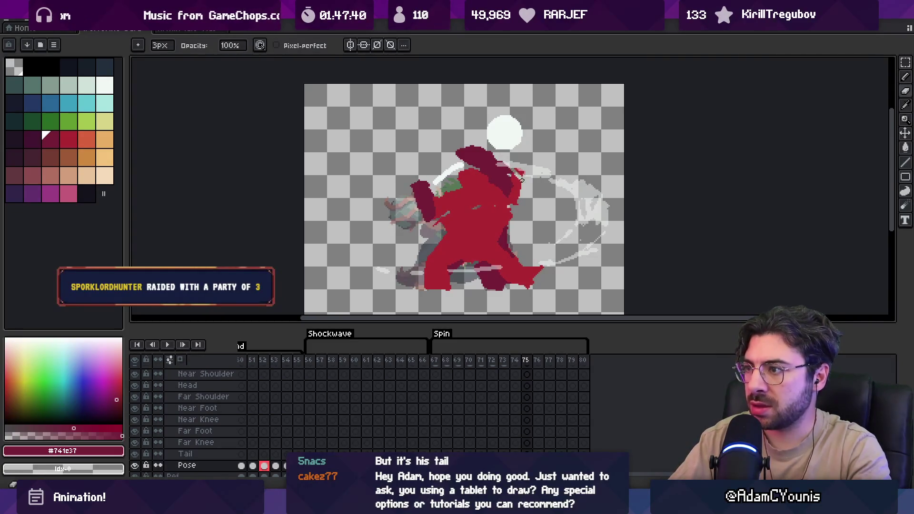
alt+click(484, 179)
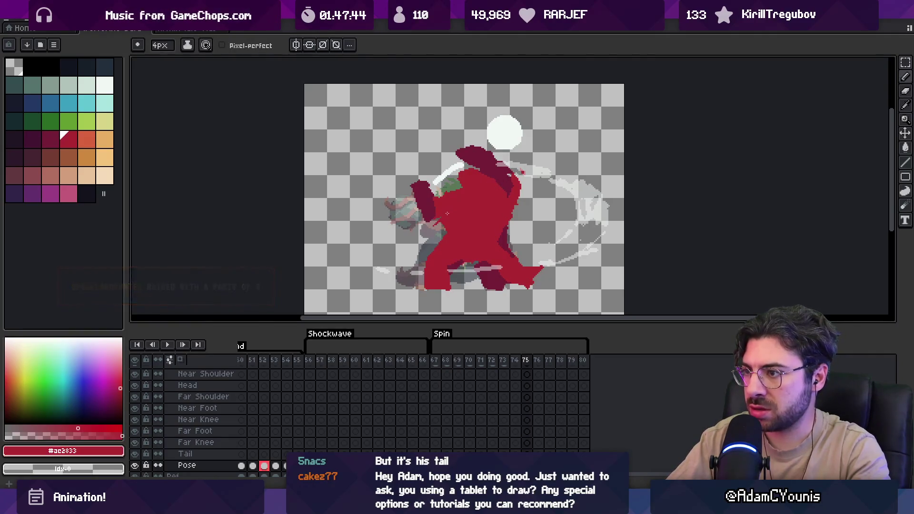
key(e)
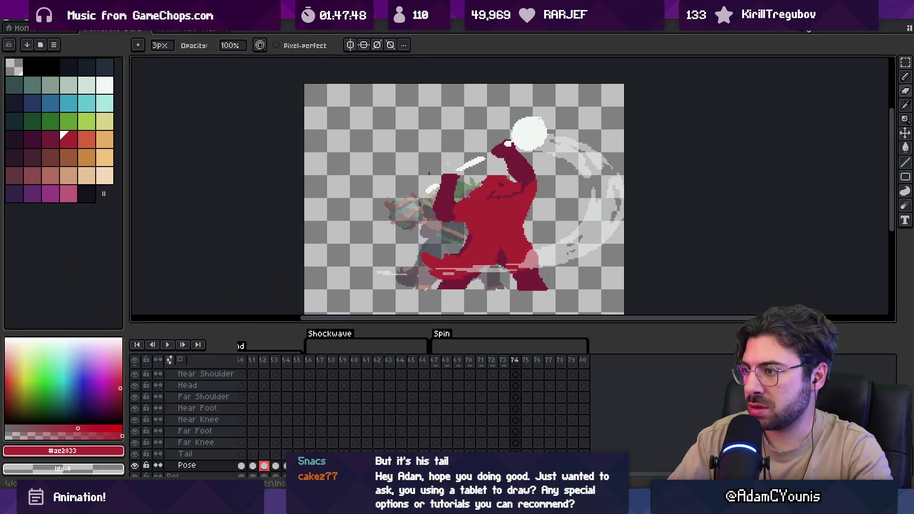
key(Return)
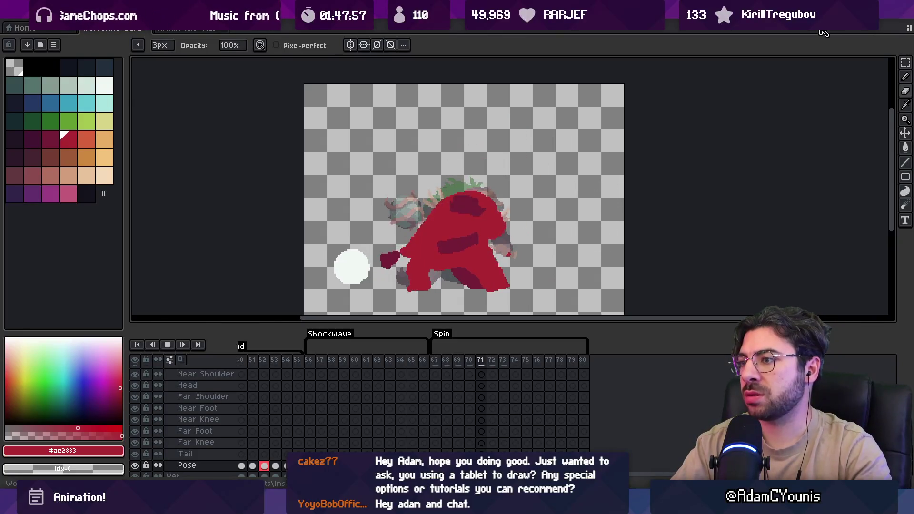
key(Return)
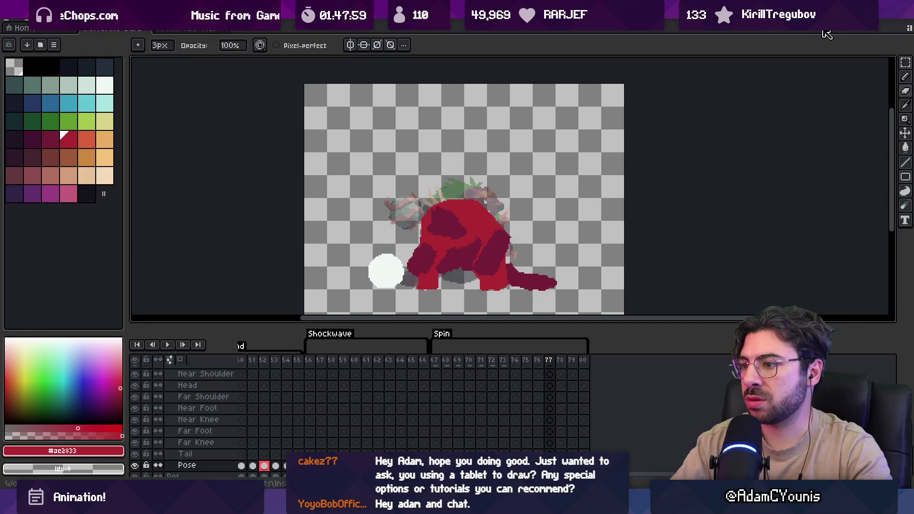
key(v)
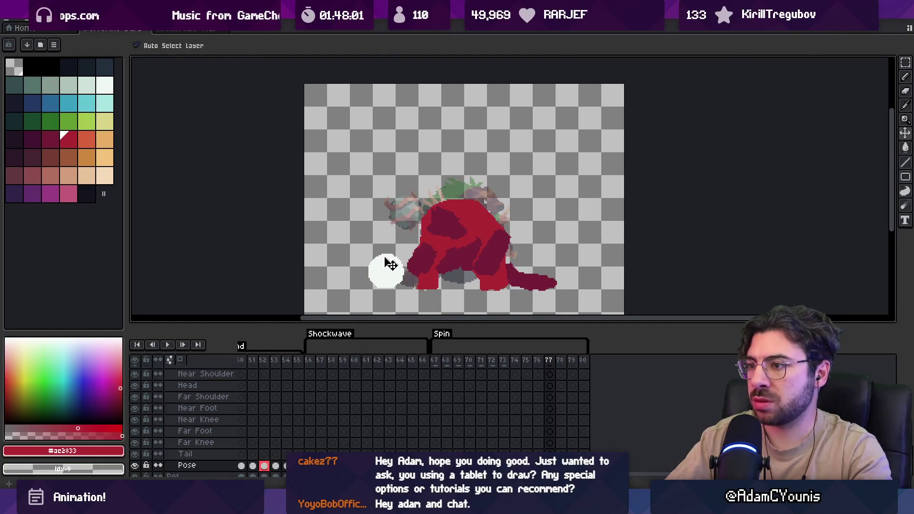
click(387, 263)
key(Right)
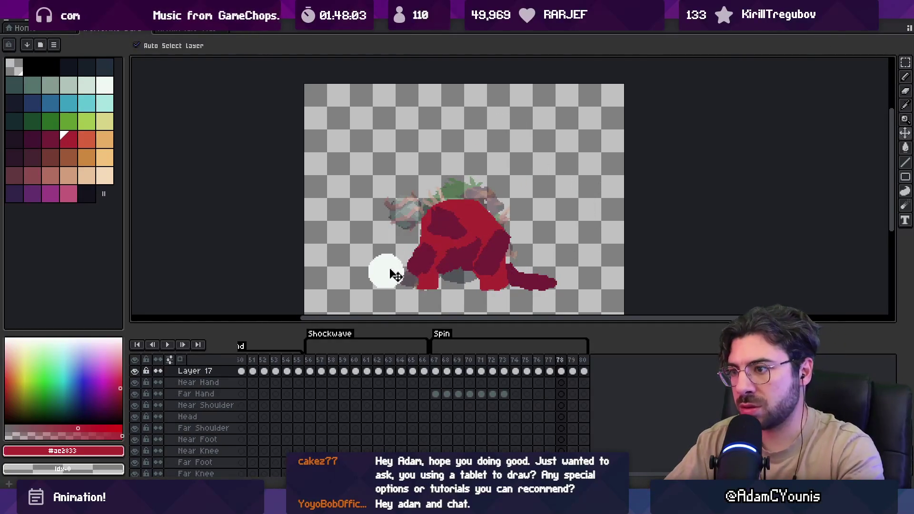
key(Right)
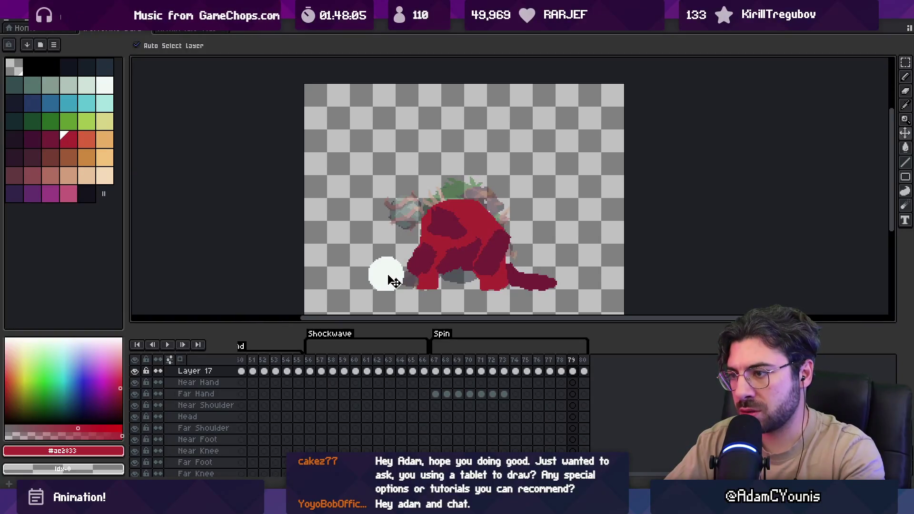
key(Right)
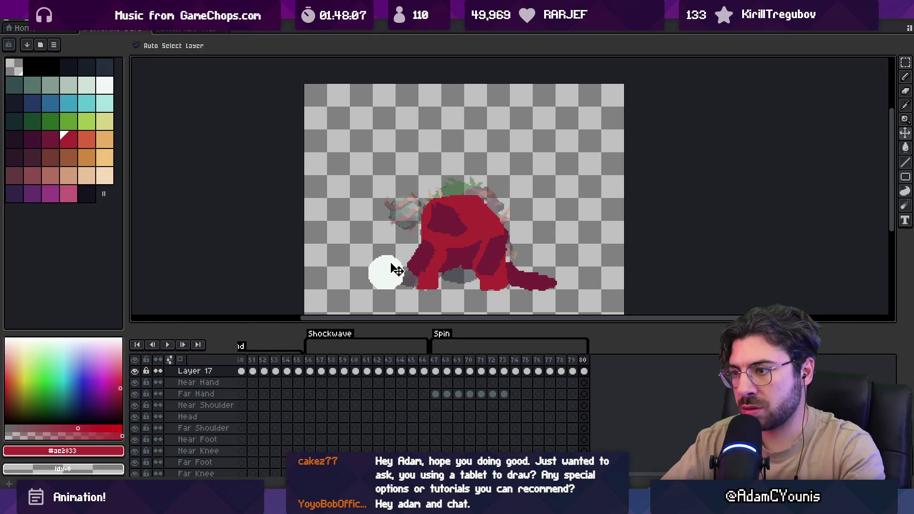
key(space)
key(z)
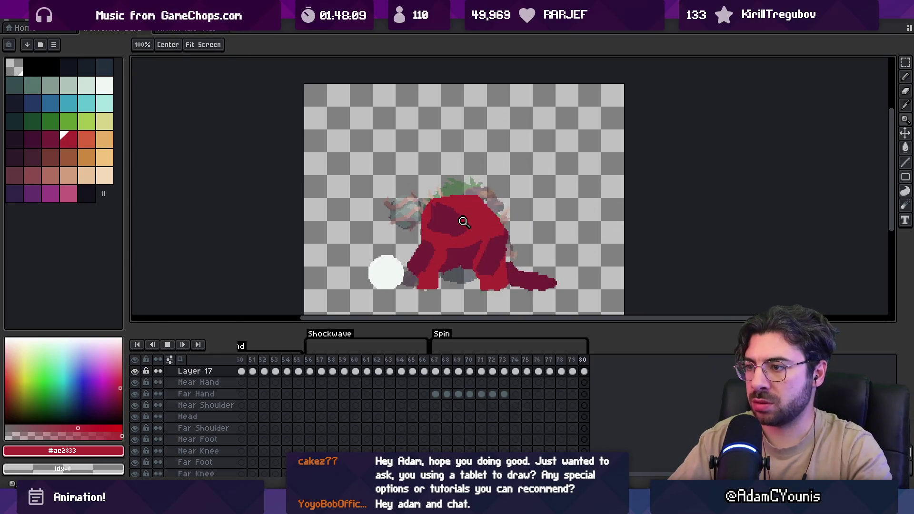
scroll(463, 222, down, 5)
scroll(478, 234, up, 4)
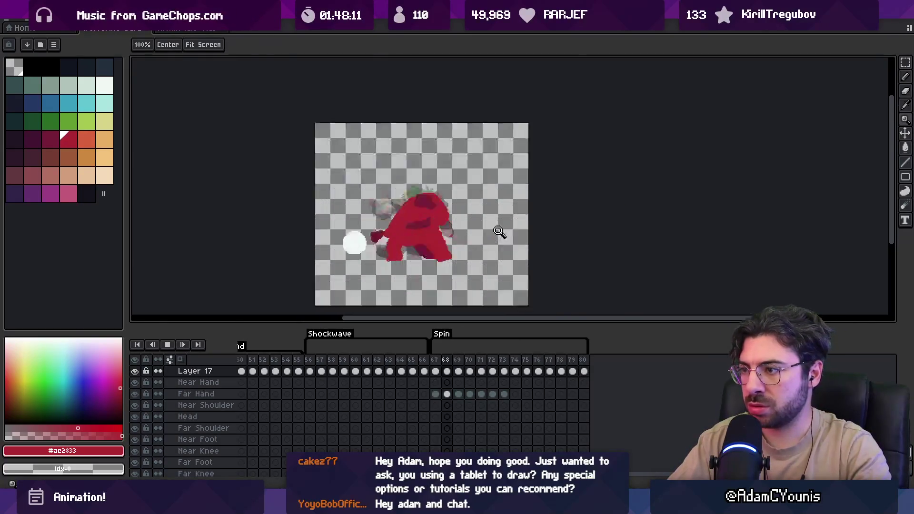
scroll(499, 231, up, 1)
key(space)
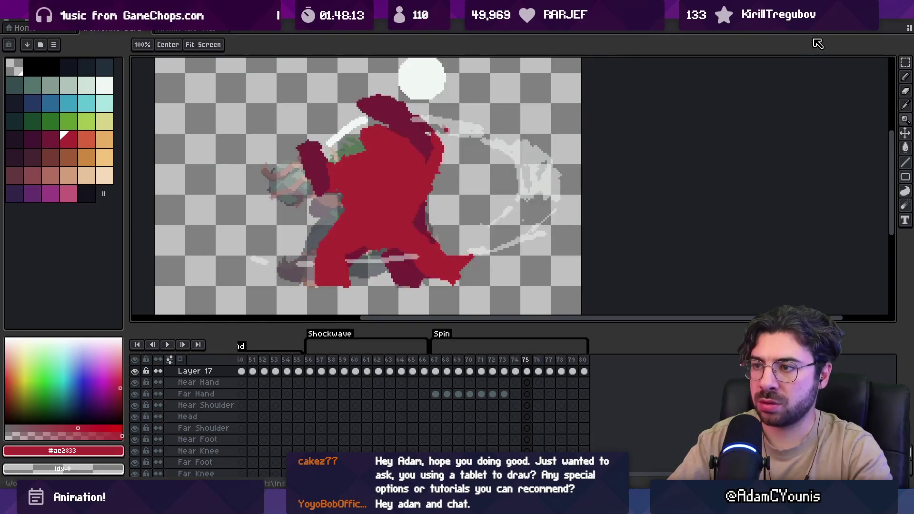
key(Right)
key(v)
Nudge the white ball up and left, then sample the crimson and red body colours.
drag(268, 268, 264, 263)
key(i)
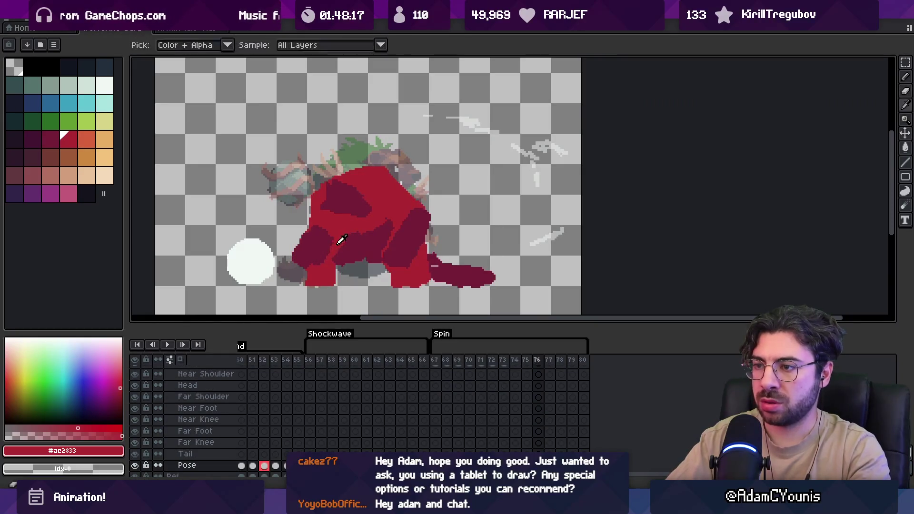
alt+click(327, 250)
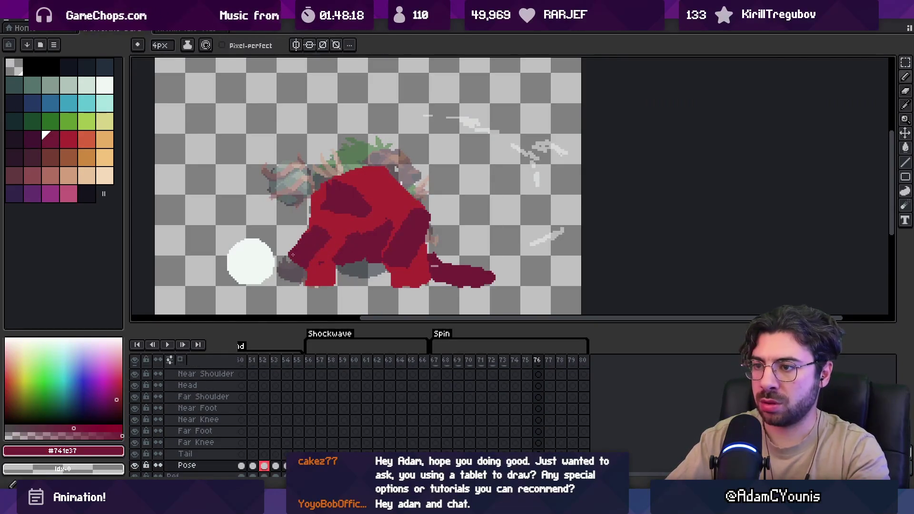
alt+click(329, 231)
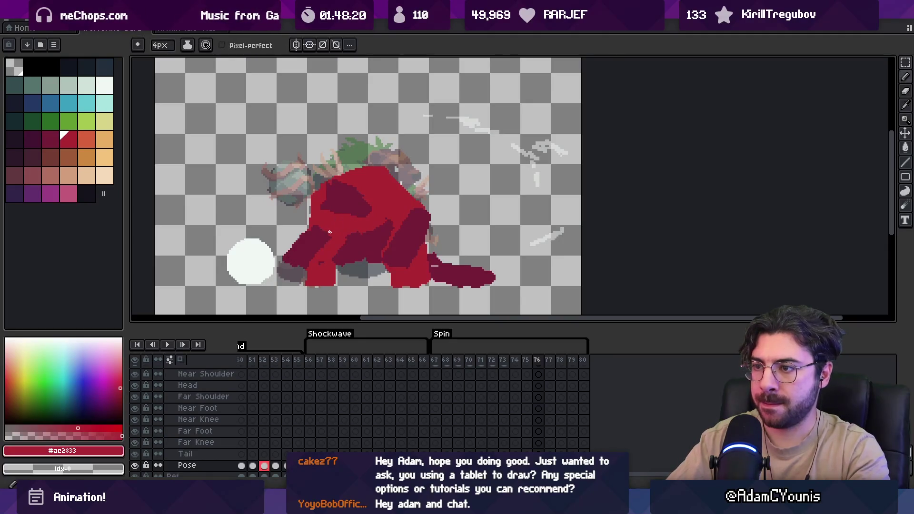
key(Right)
key(Right)
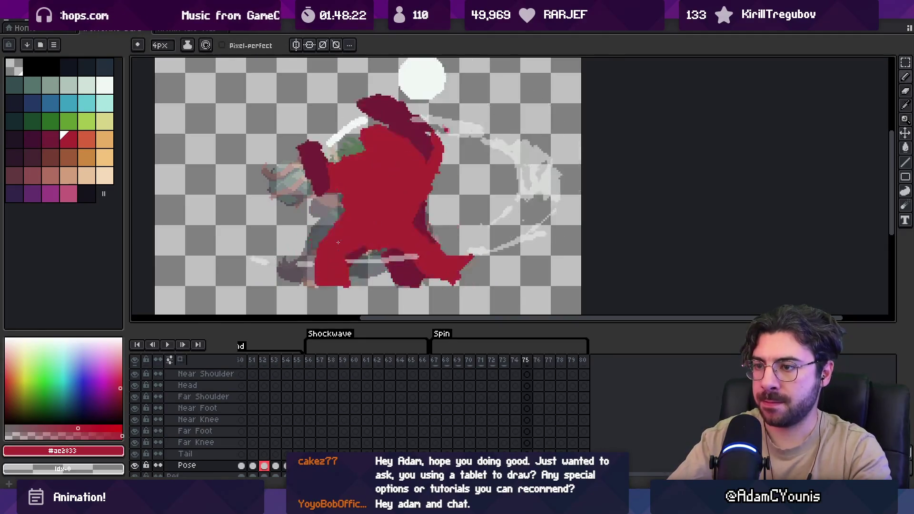
key(Left)
key(Left)
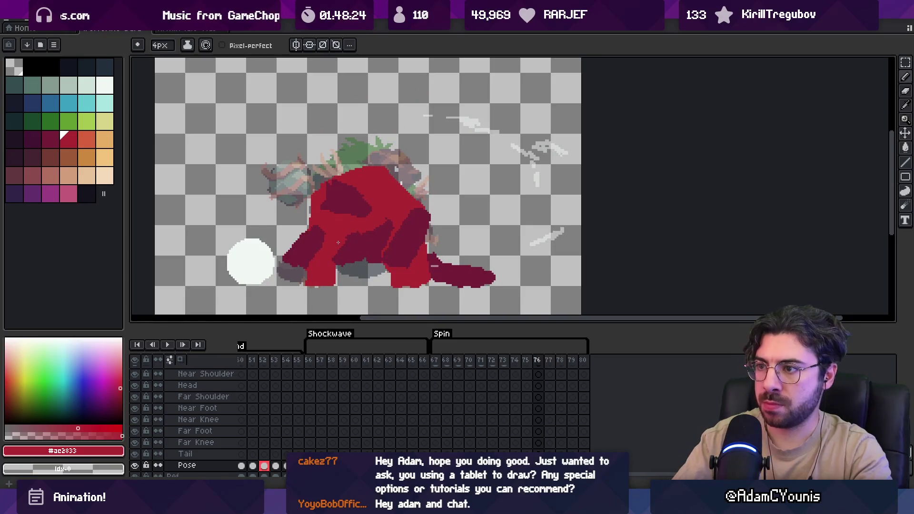
Add maroon shading across the figure's lower body and rear flank on frame 76.
alt+click(382, 246)
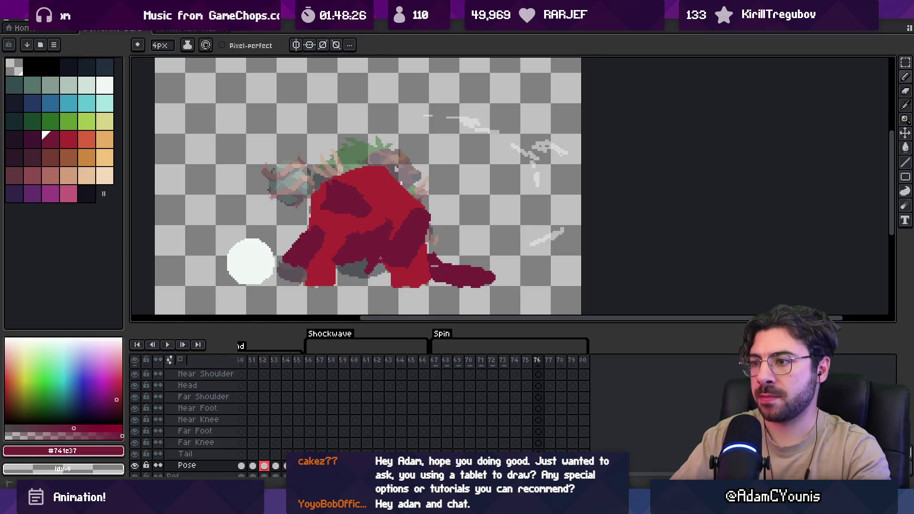
alt+click(393, 263)
alt+click(399, 235)
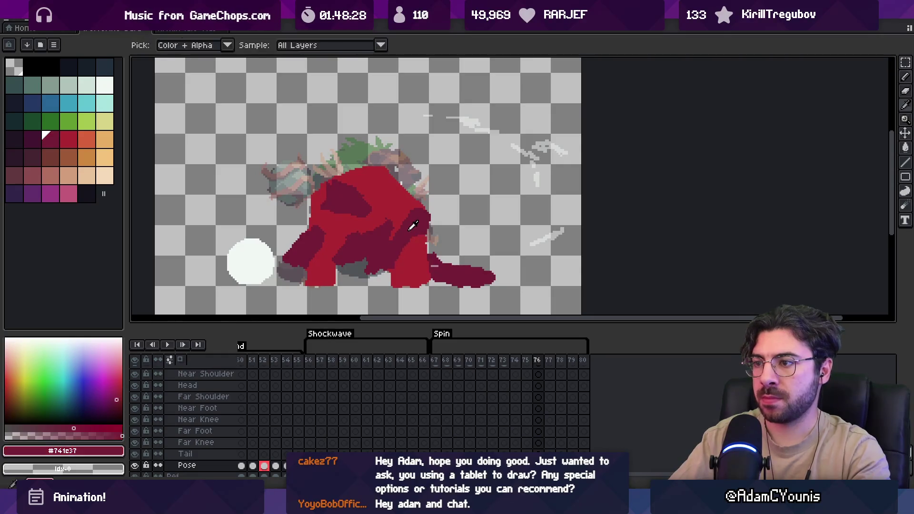
alt+click(396, 220)
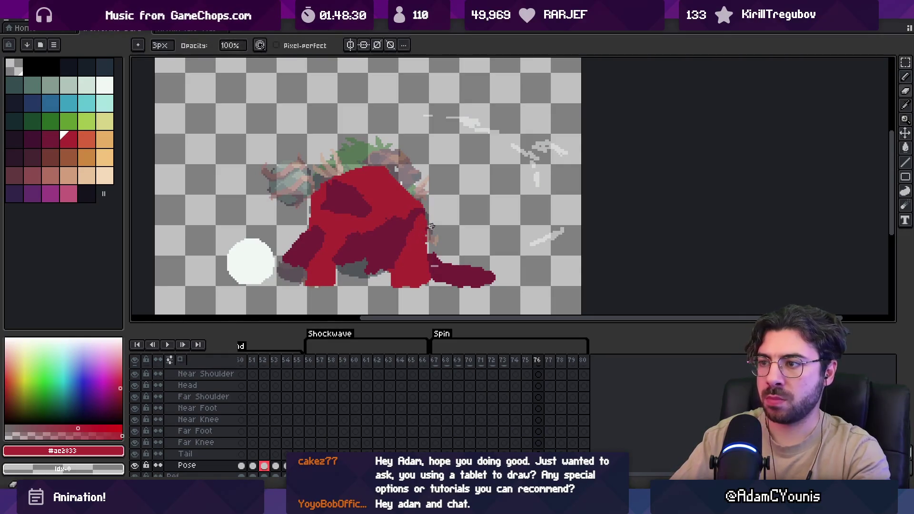
key(e)
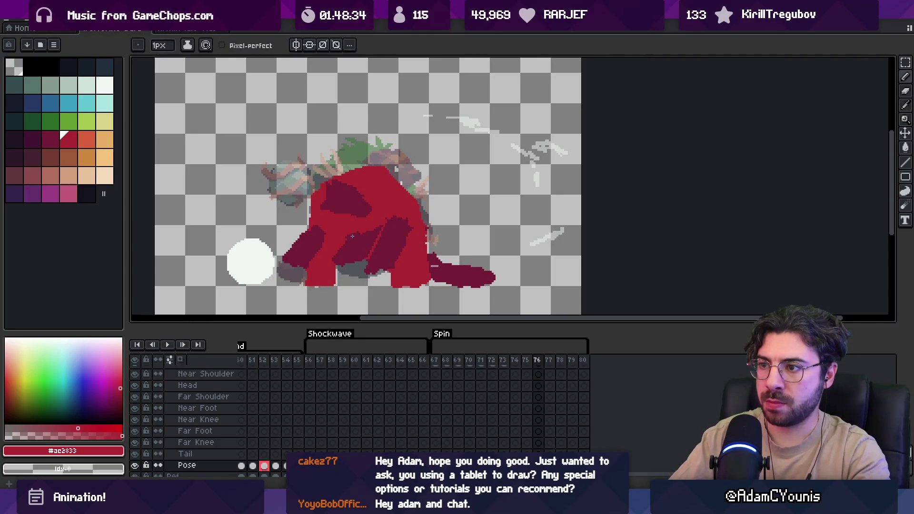
key(z)
scroll(376, 230, down, 4)
scroll(374, 240, up, 5)
scroll(374, 243, down, 1)
key(b)
scroll(318, 257, up, 1)
alt+click(285, 247)
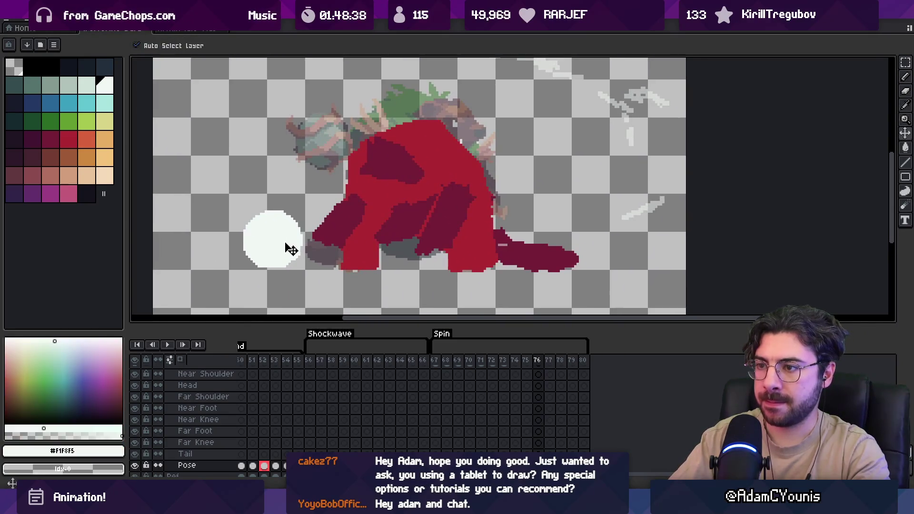
Draw a 4px white streak rightward from the ball.
key(shift+n)
key(plus)
key(plus)
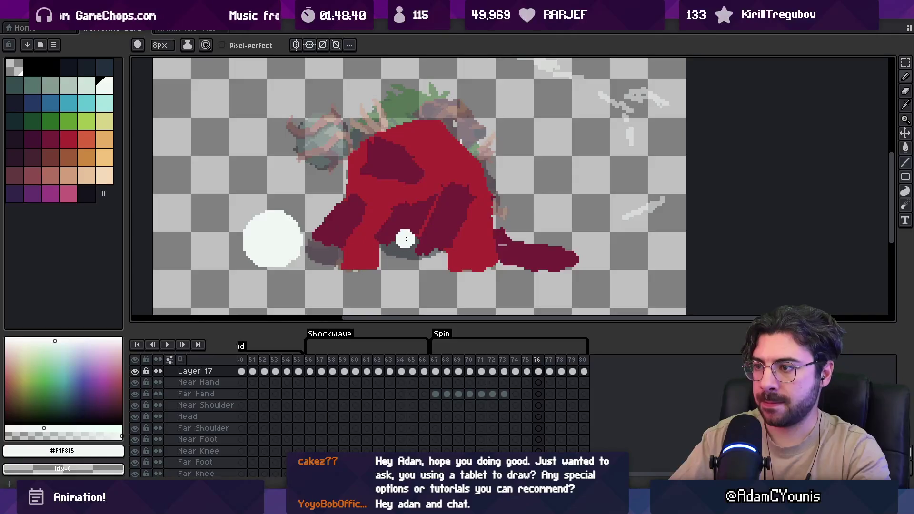
drag(351, 240, 410, 237)
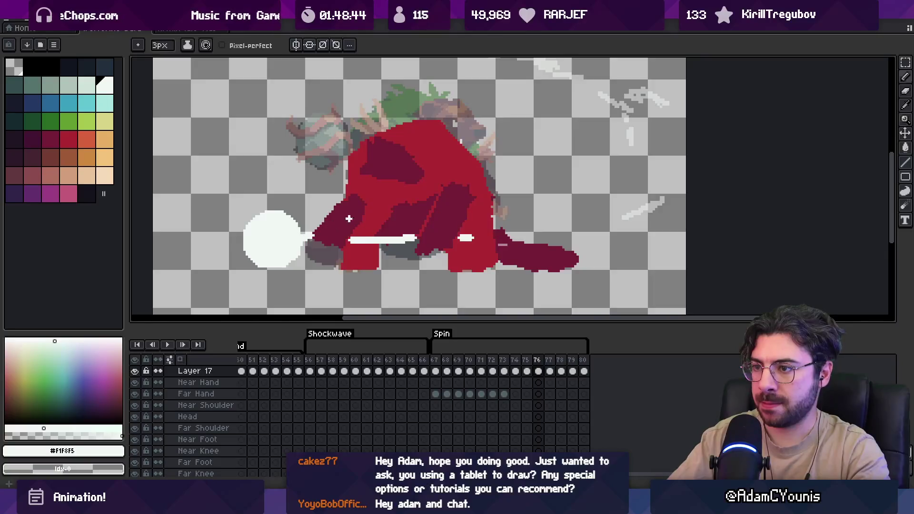
scroll(349, 218, down, 4)
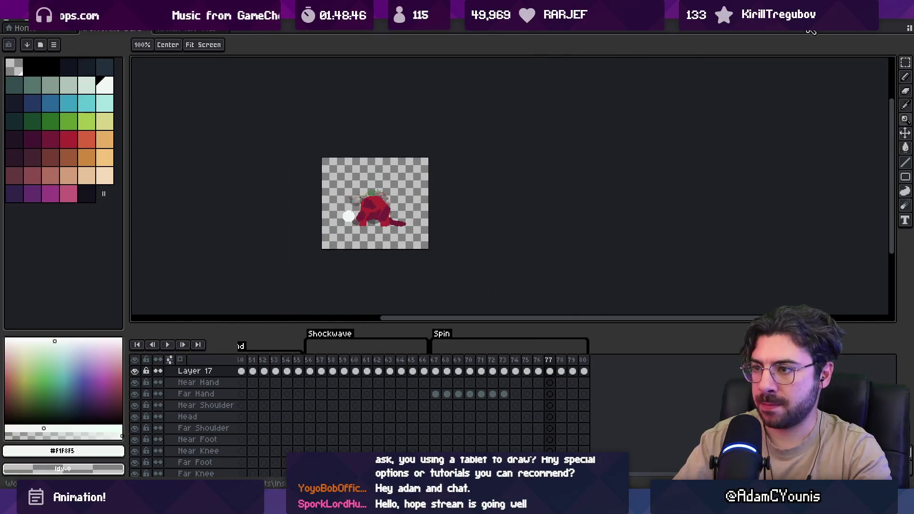
Magic-wand select the red near-arm area on the Pose layer.
scroll(376, 209, up, 3)
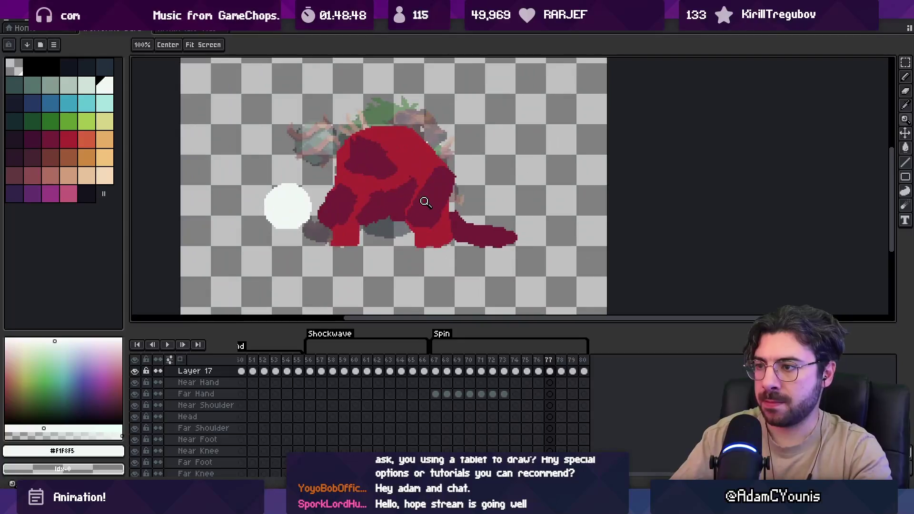
key(w)
click(431, 204)
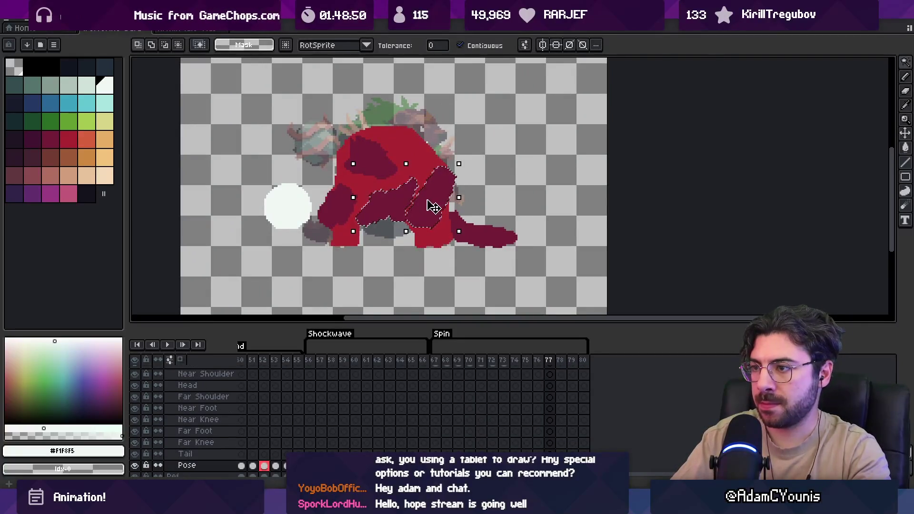
Deselect and retouch the body shading on frame 77, alternating #ac2833 red and #741c37 maroon.
key(ctrl+d)
key(b)
alt+click(417, 201)
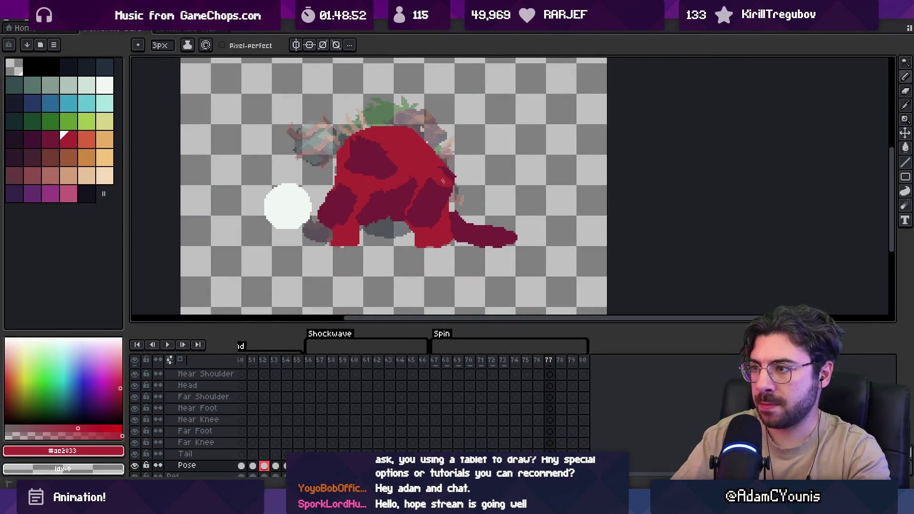
alt+click(409, 217)
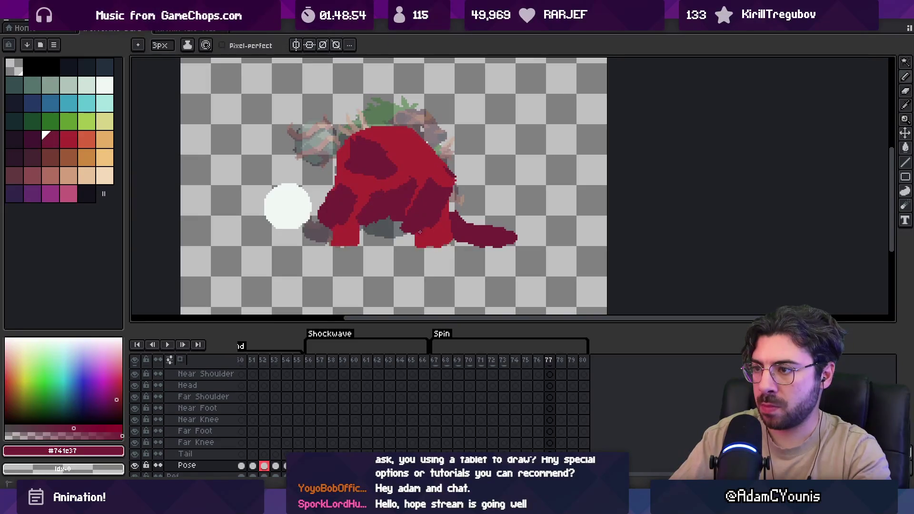
alt+click(442, 219)
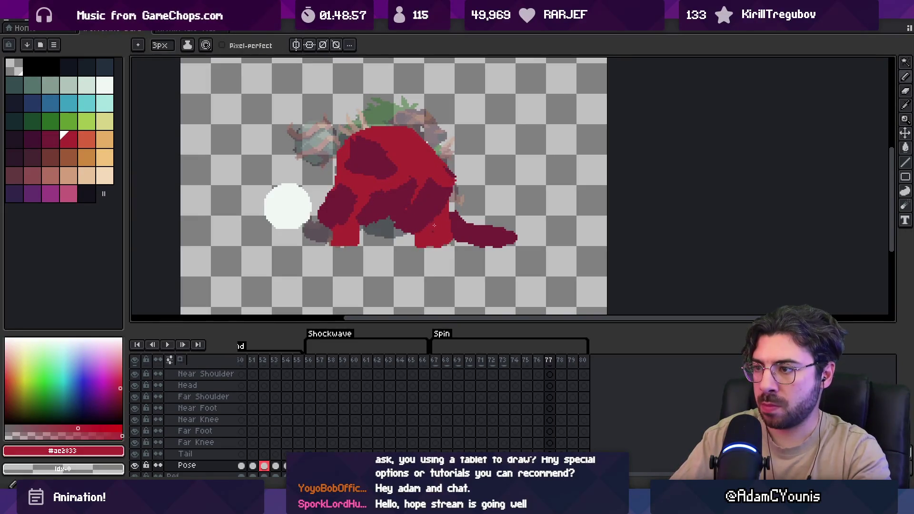
alt+click(426, 200)
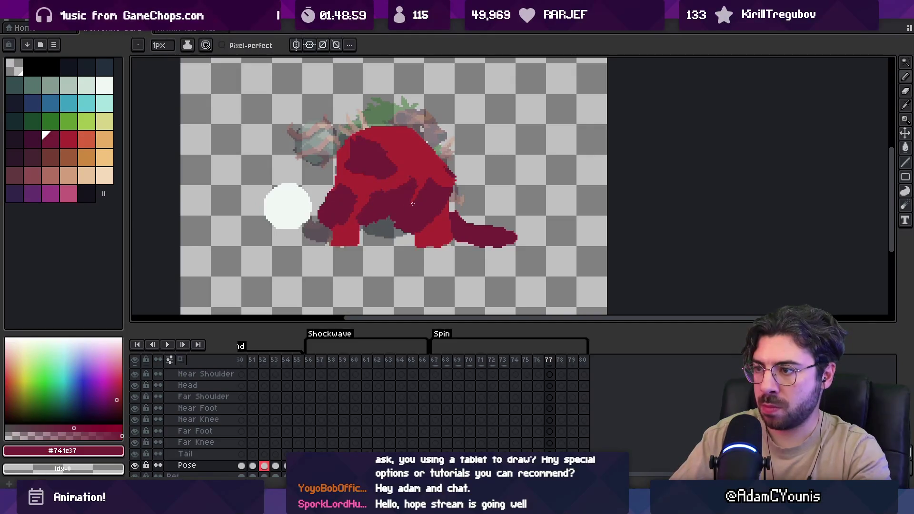
alt+click(418, 189)
alt+click(419, 220)
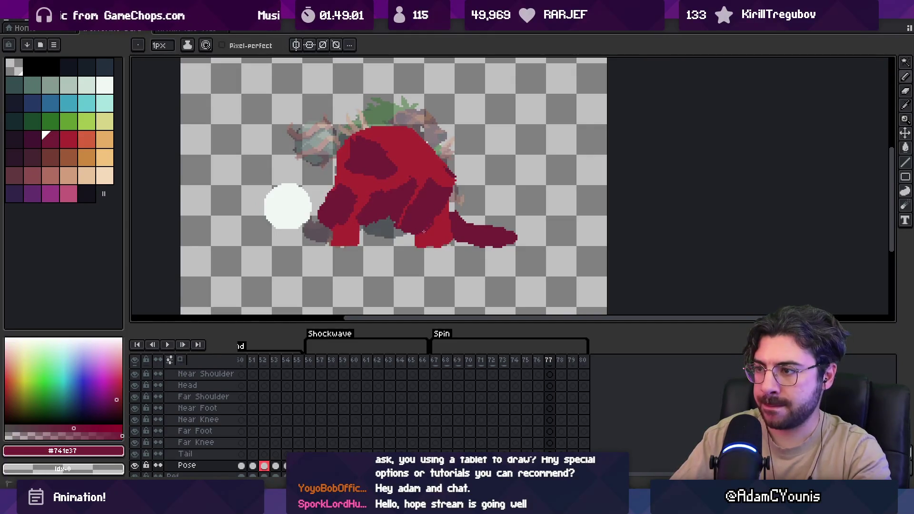
alt+click(445, 190)
key(alt)
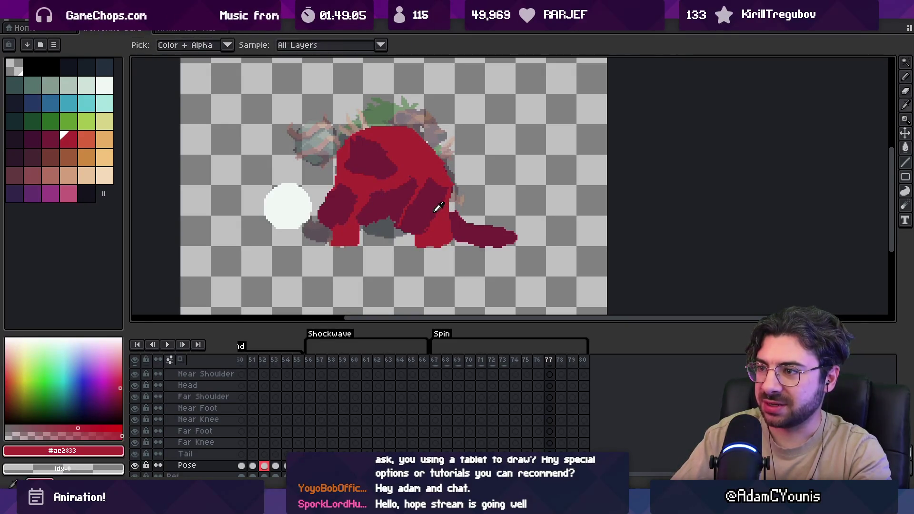
alt+click(419, 220)
Play the animation and flip between frames 76 and 77 to compare.
key(Return)
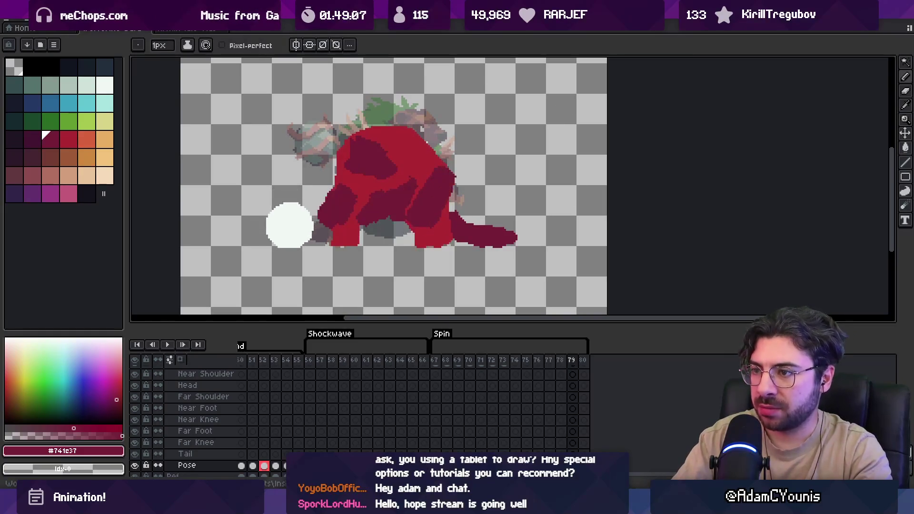
key(Right)
key(Right)
key(Left)
key(Right)
key(Left)
key(Right)
Lasso the upper torso and nudge it up slightly.
key(v)
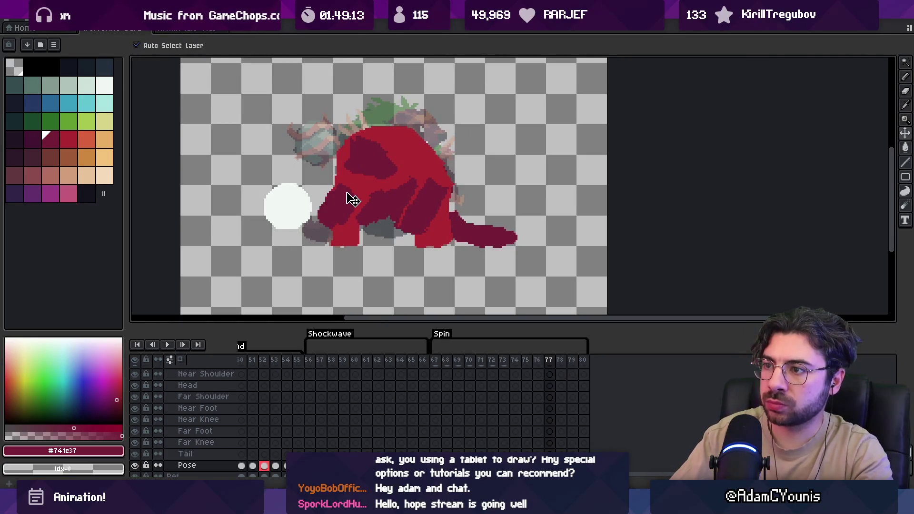
key(m)
mouse_move(463, 161)
mouse_down()
mouse_move(329, 180)
mouse_move(363, 164)
mouse_up()
Erase and repaint the near arm's edge pixels in body red and maroon shading.
key(b)
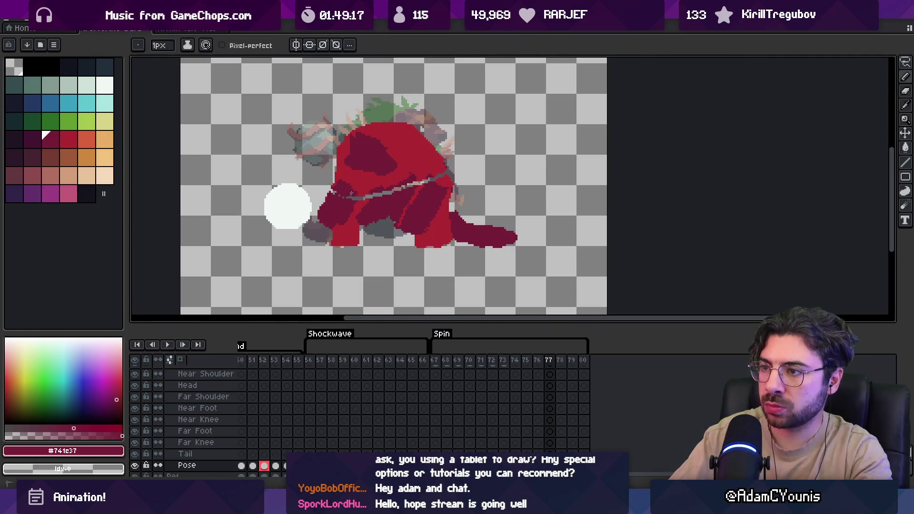
key(e)
key(b)
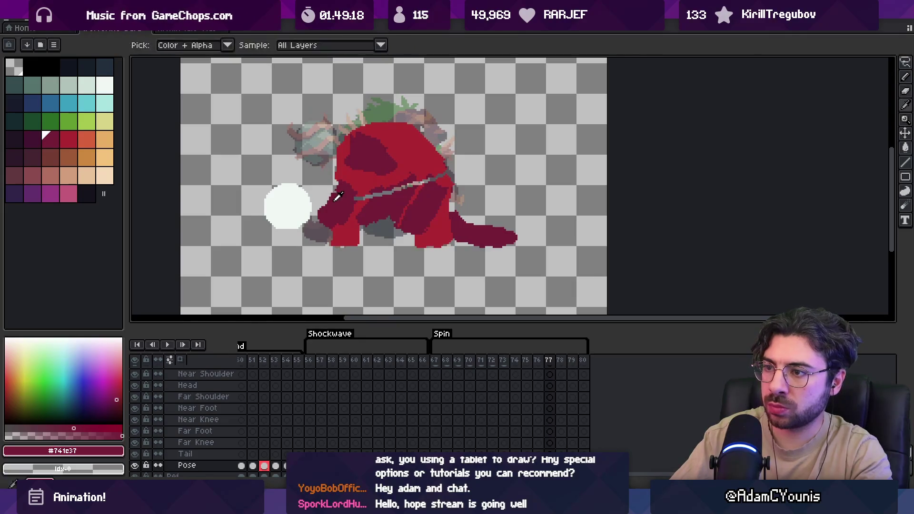
alt+click(355, 200)
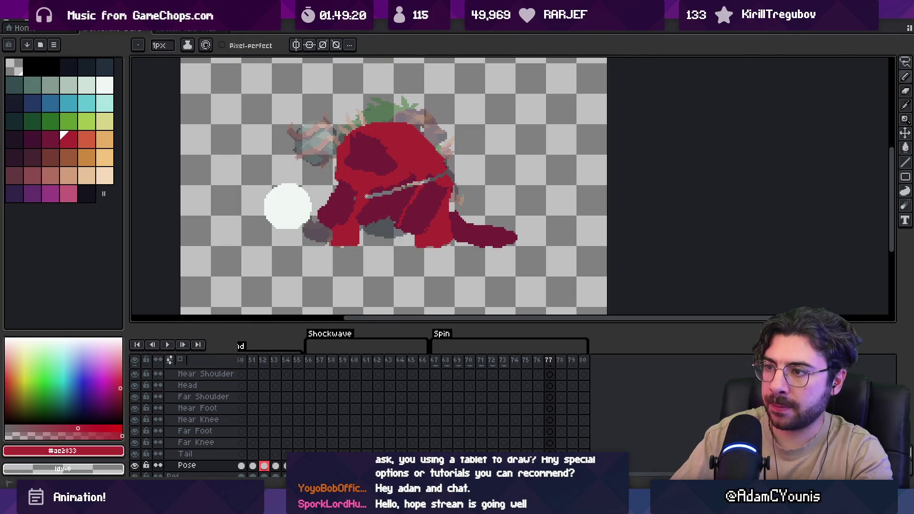
alt+click(366, 196)
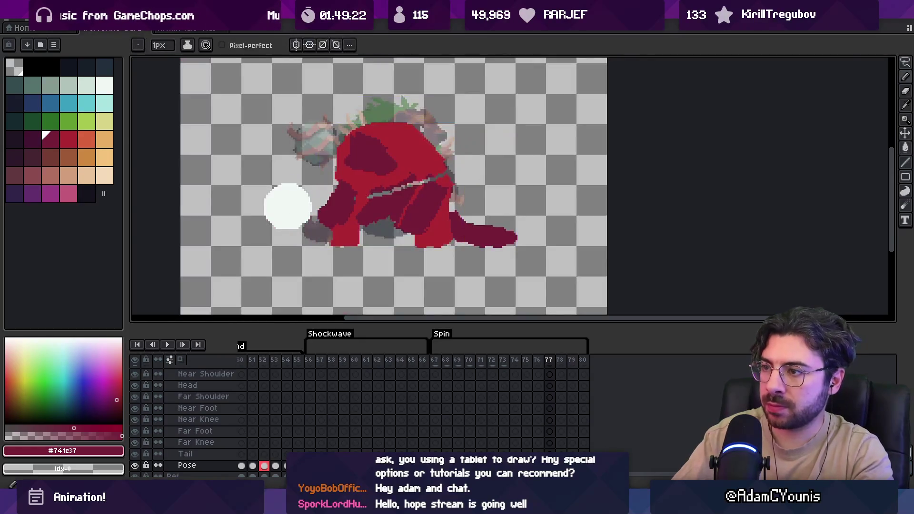
alt+click(418, 182)
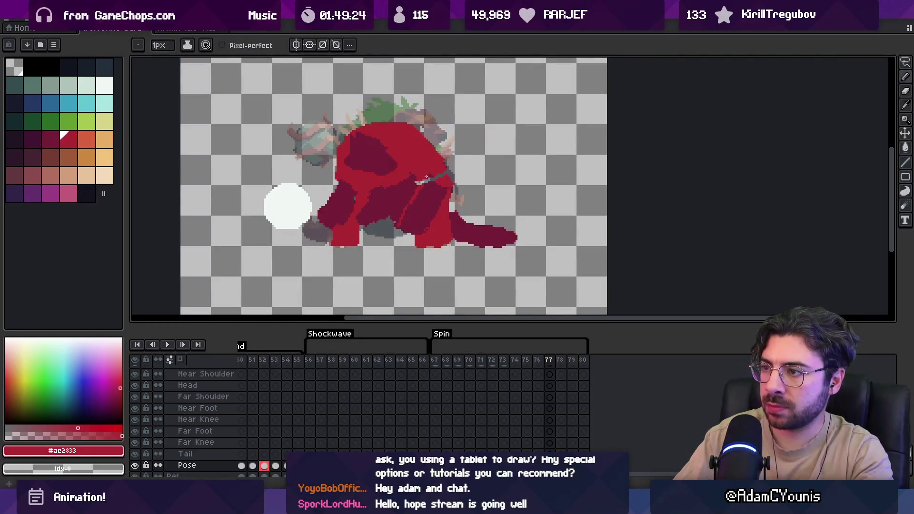
scroll(448, 175, up, 1)
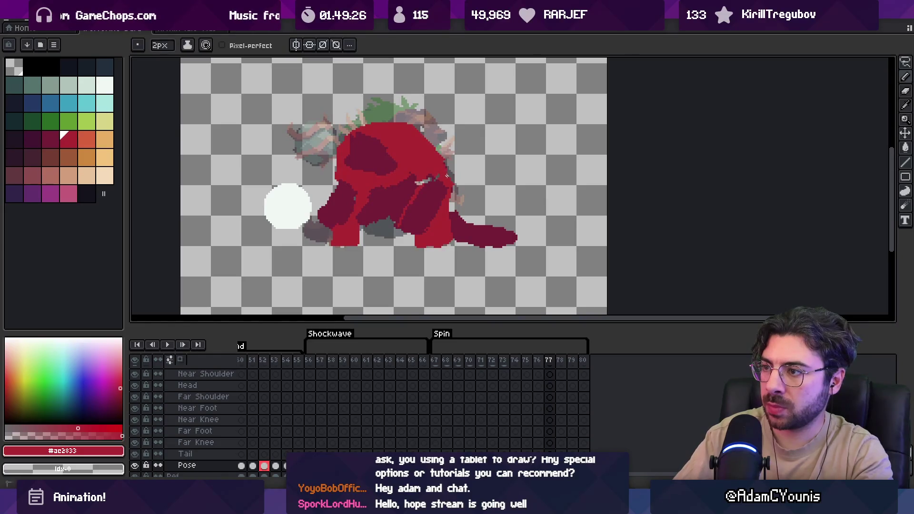
alt+click(420, 183)
alt+click(428, 176)
alt+click(425, 180)
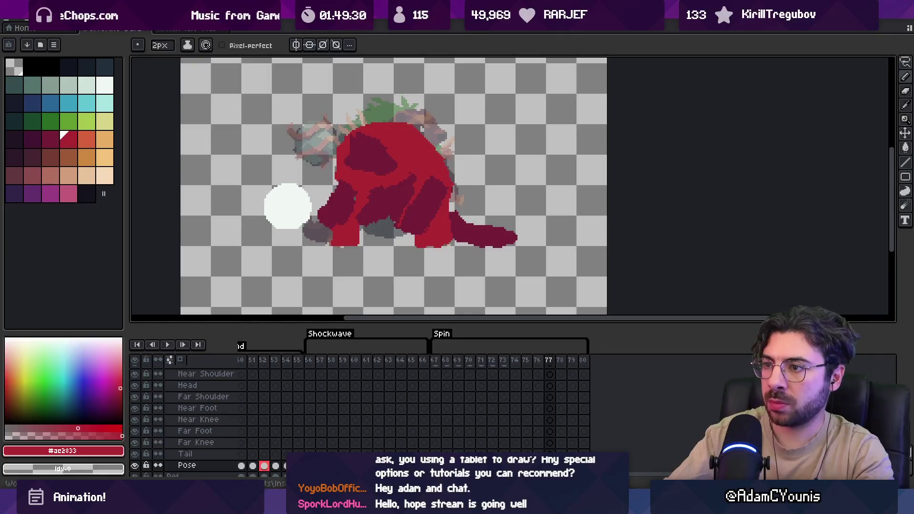
On Layer 17, lasso the white ball and shift it slightly down and left.
key(q)
key(shift+n)
mouse_move(294, 162)
mouse_down()
mouse_move(296, 235)
mouse_move(298, 220)
mouse_up()
alt+click(298, 220)
Step between frames 75 and 77 to check the leg's motion.
key(b)
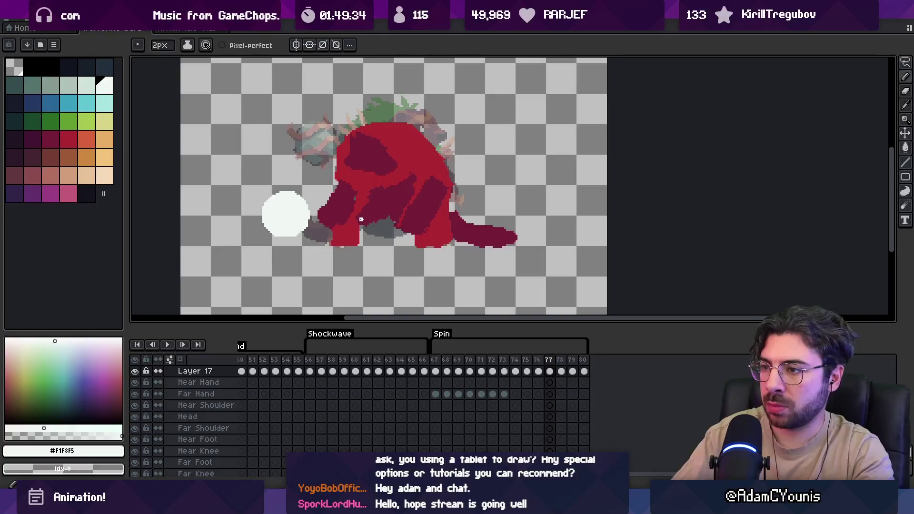
key(period)
key(q)
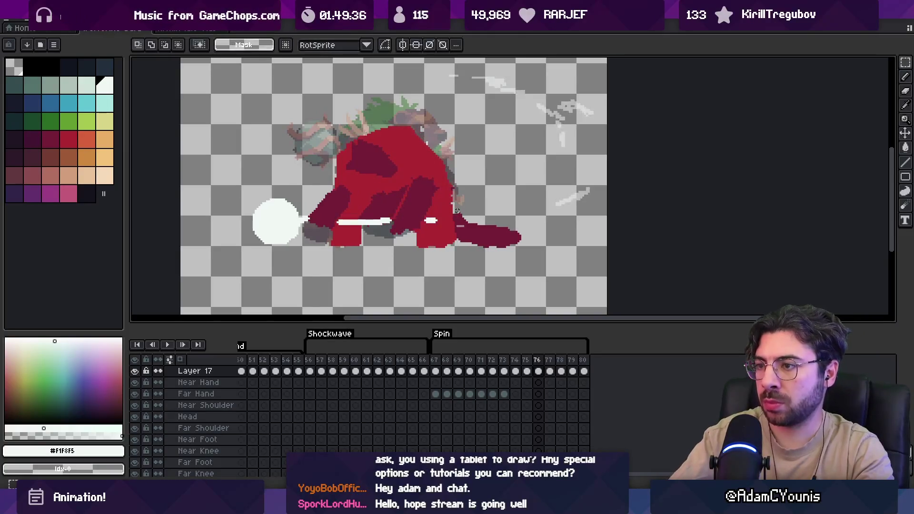
key(comma)
key(comma)
key(comma)
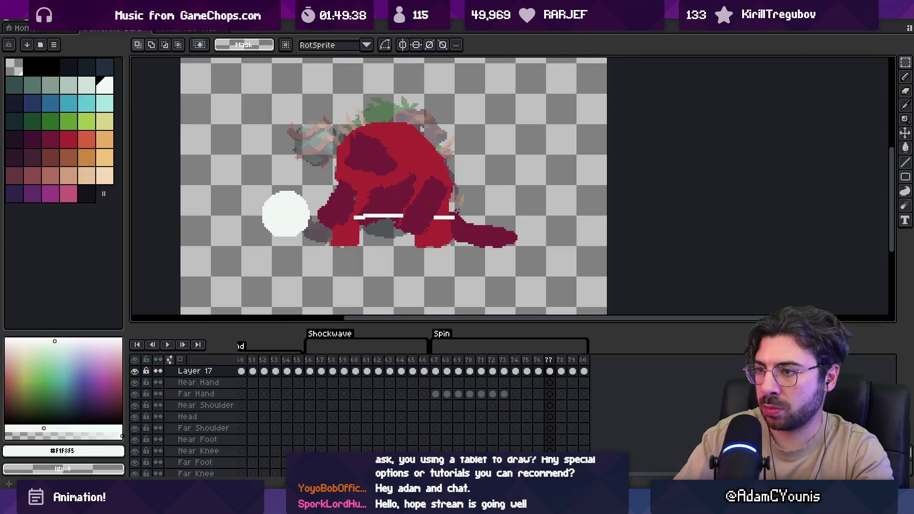
key(period)
key(period)
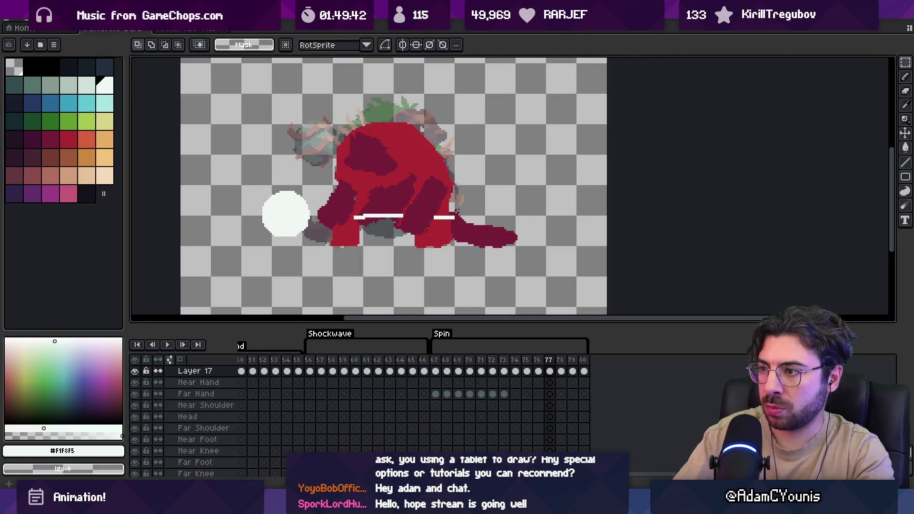
key(b)
key(v)
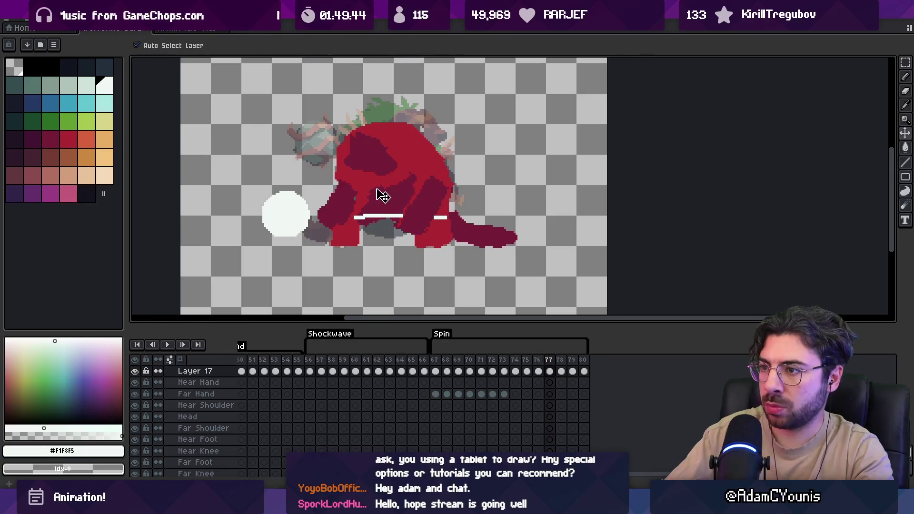
Lasso the near leg on the Pose layer, reposition it, and sample the body red.
click(382, 195)
key(q)
drag(327, 170, 316, 204)
drag(447, 190, 373, 152)
key(i)
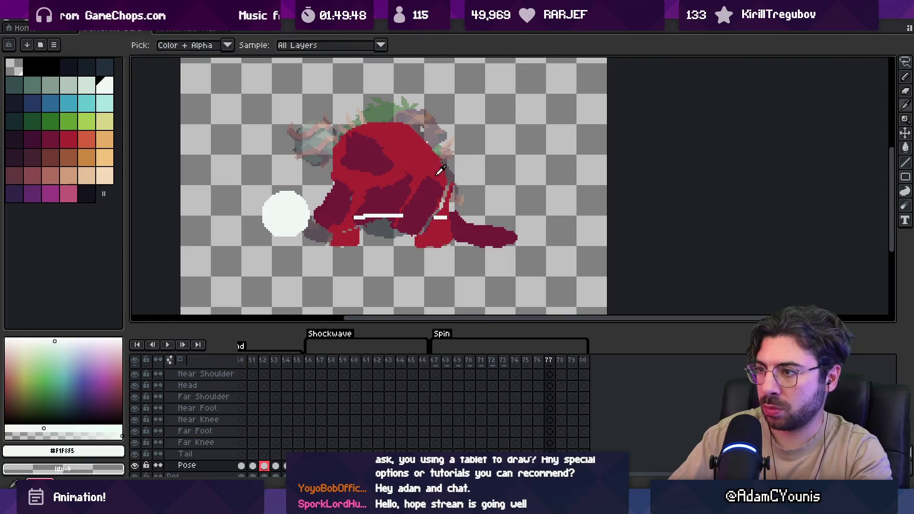
alt+click(440, 171)
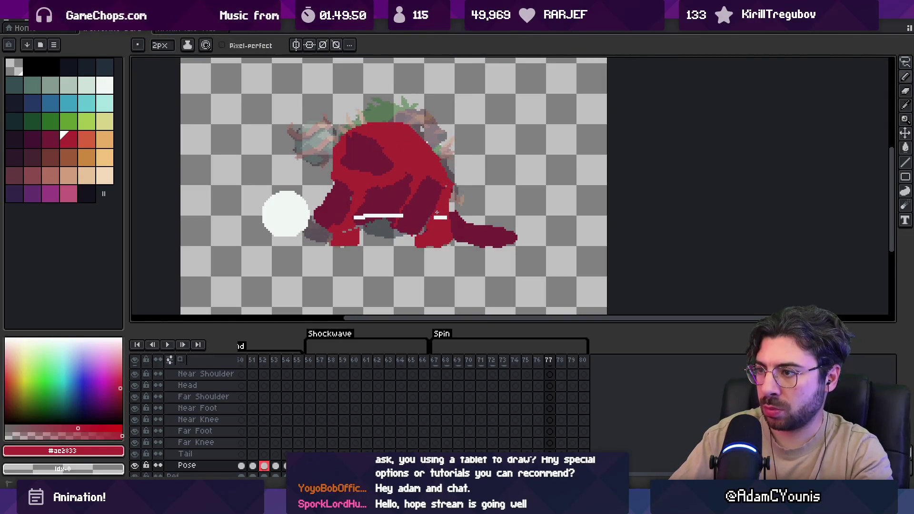
Zoom out, advance to frame 79, and select its near leg.
key(z)
scroll(412, 183, down, 3)
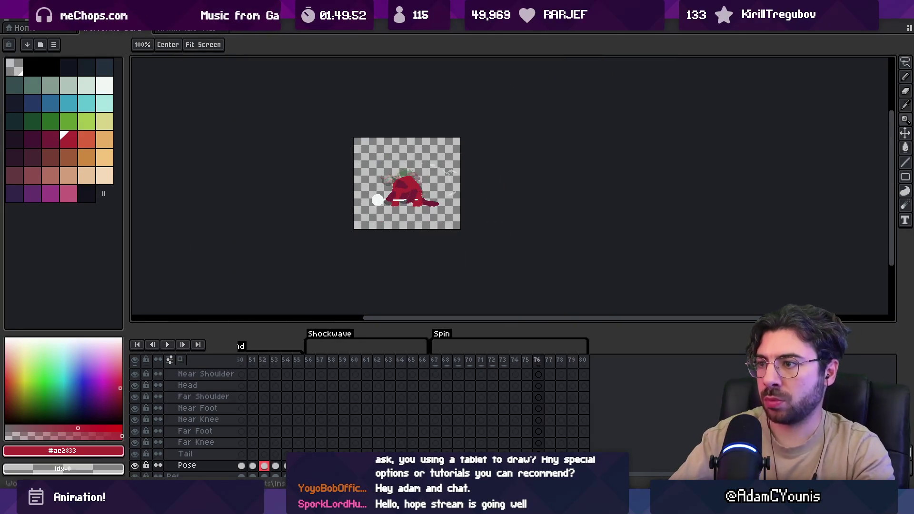
key(Right)
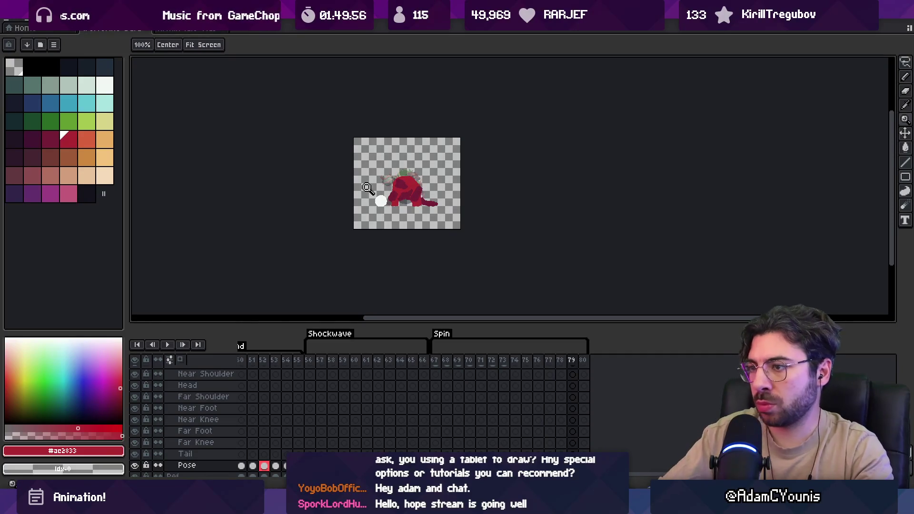
scroll(368, 187, up, 4)
ctrl+click(457, 183)
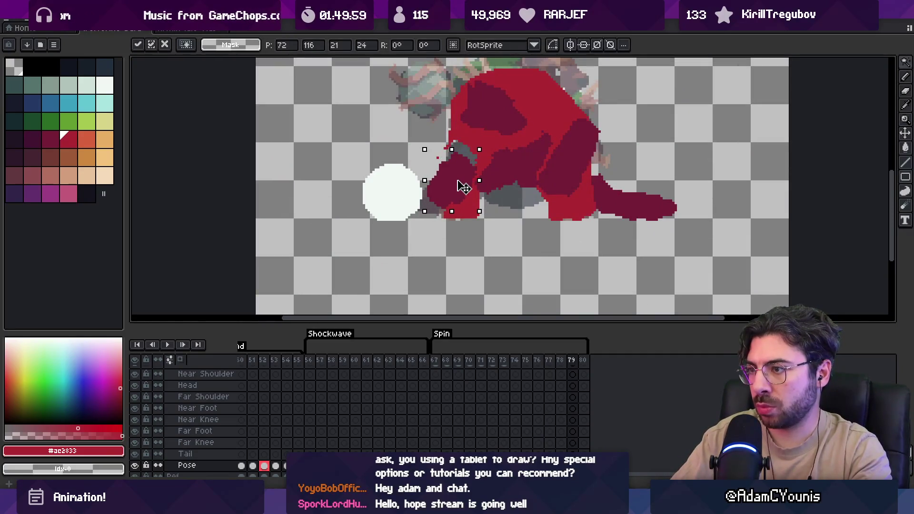
Commit the leg transform, sample the ball's white, and add Layer 17 across all frames.
key(Return)
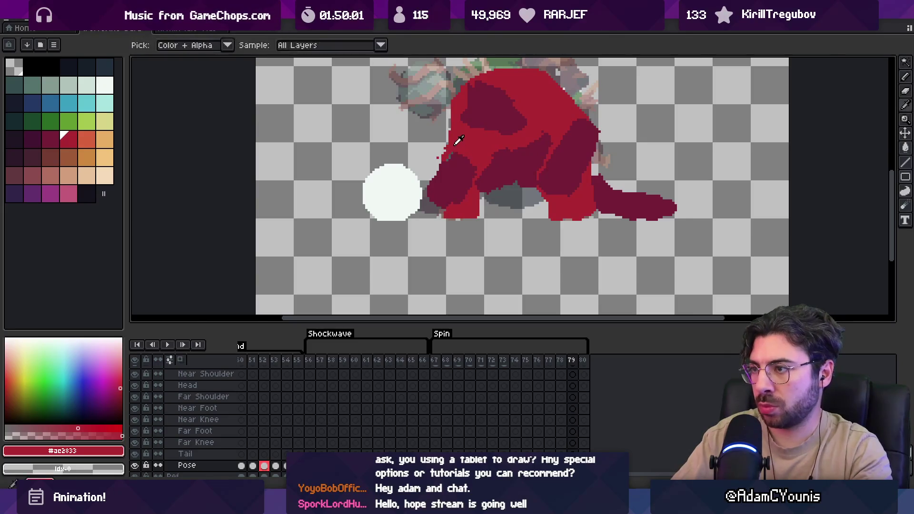
click(404, 191)
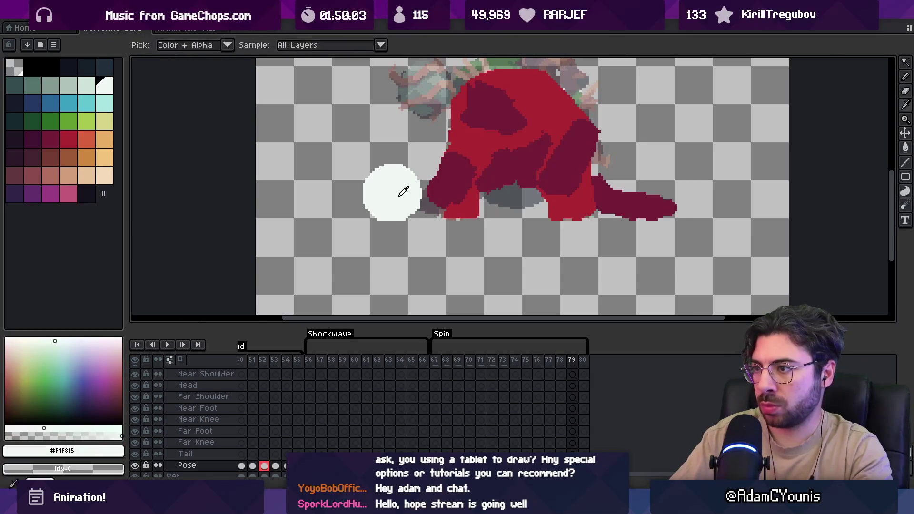
key(shift+n)
key(b)
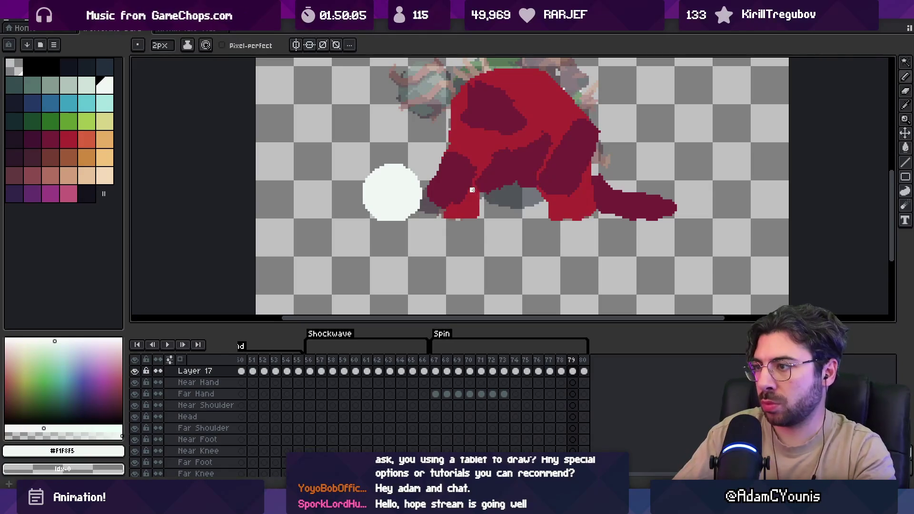
Zoom out to watch the animation play, stop it, and zoom back in on the sprite.
key(z)
scroll(550, 176, down, 4)
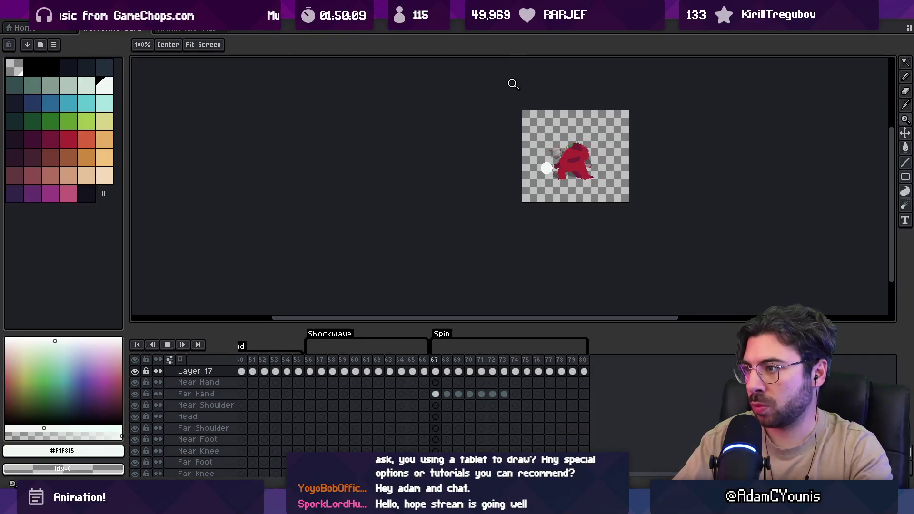
scroll(513, 83, right, 5)
scroll(513, 95, up, 1)
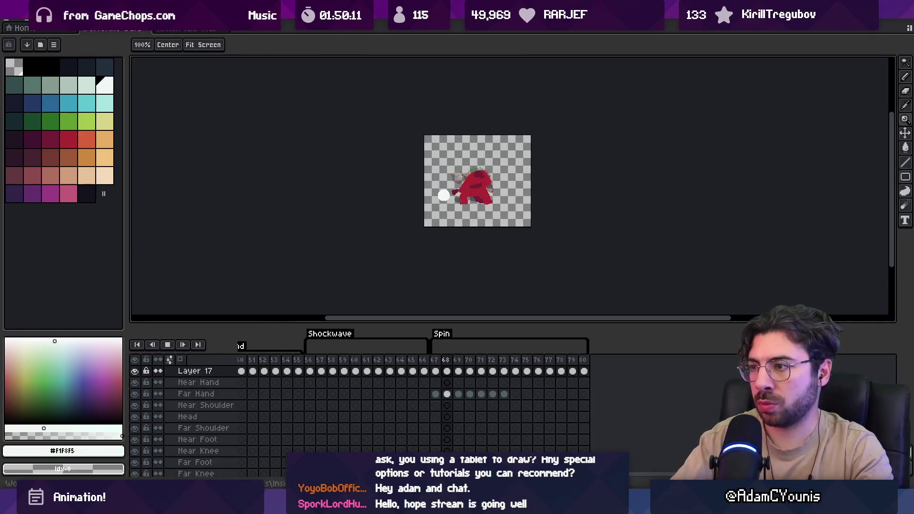
key(Return)
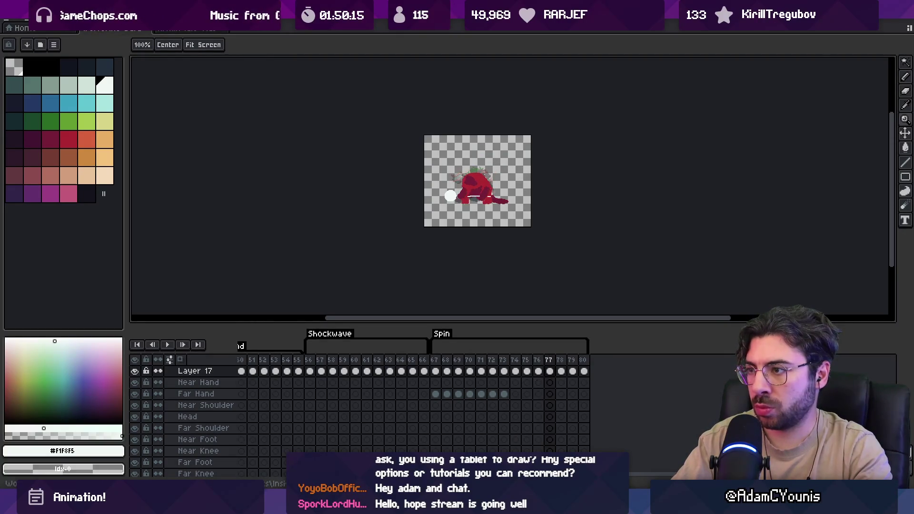
click(471, 189)
click(471, 189)
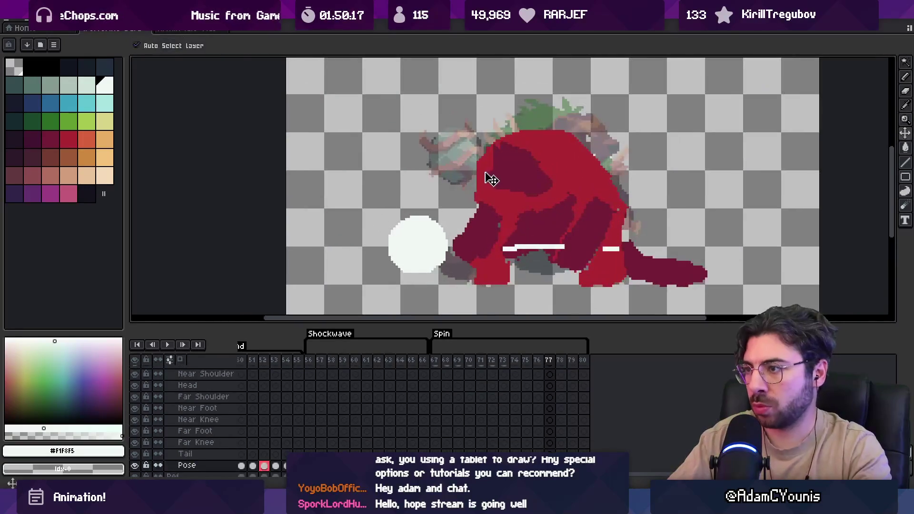
On frame 77, sample dark red #741c37 and bright red #ac2833 from the figure.
key(b)
key(Right)
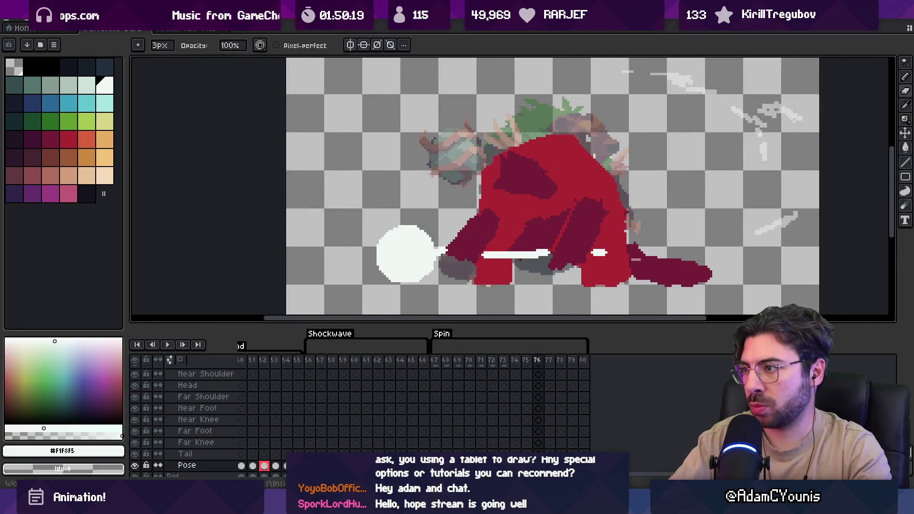
key(Left)
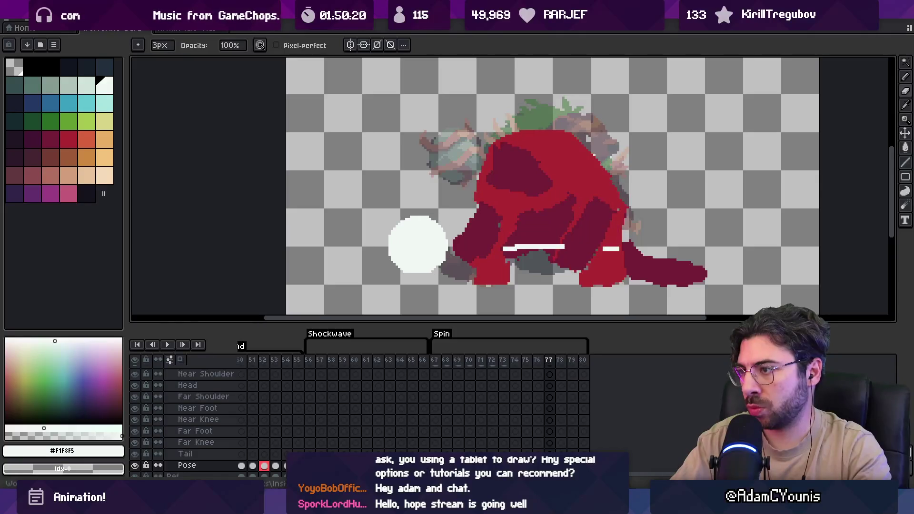
key(m)
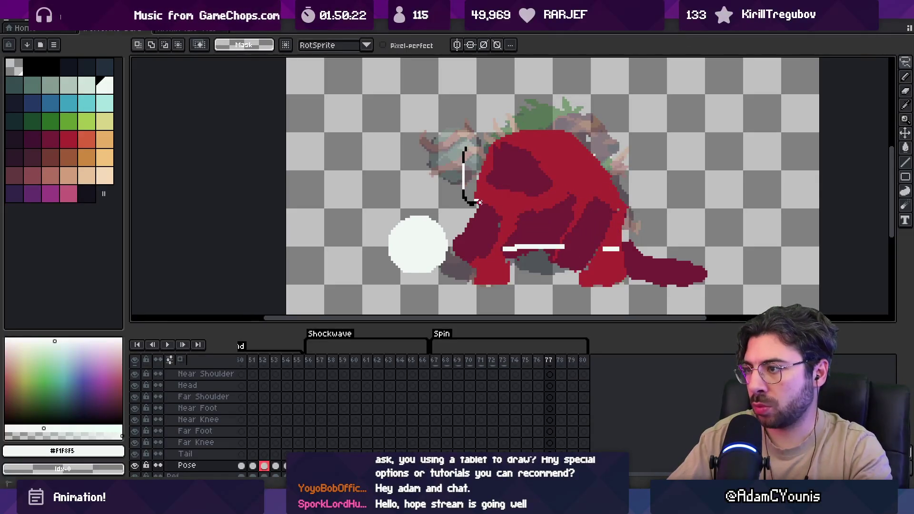
key(ctrl+d)
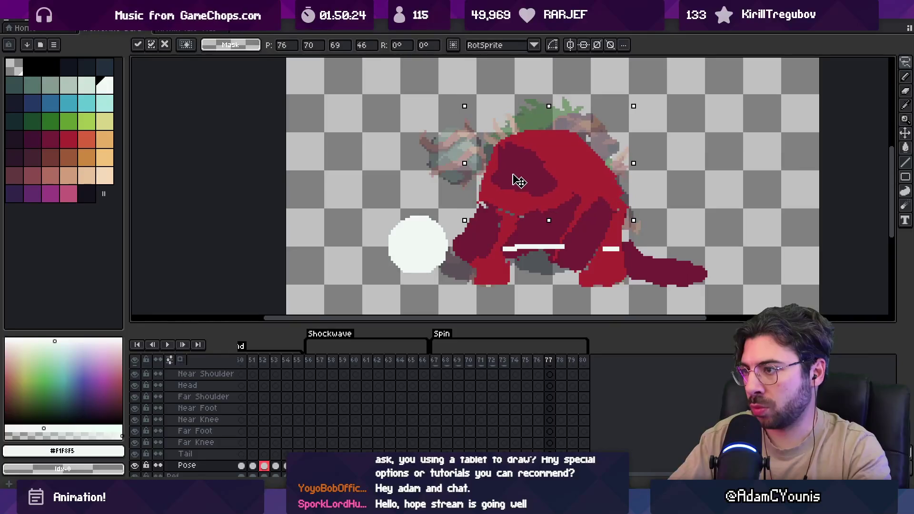
key(b)
alt+click(525, 218)
alt+click(514, 217)
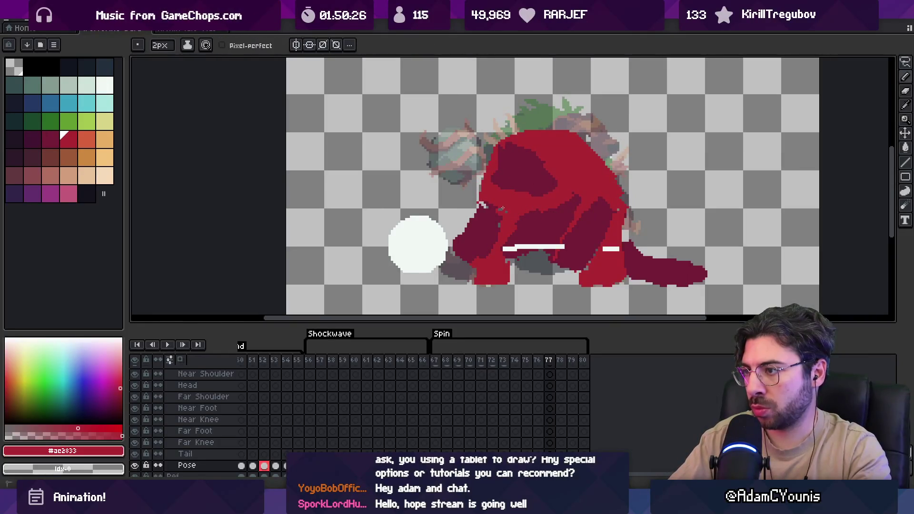
alt+click(500, 210)
Zoom out, play the animation, stop on frame 77, and zoom back in.
key(z)
right_click(475, 177)
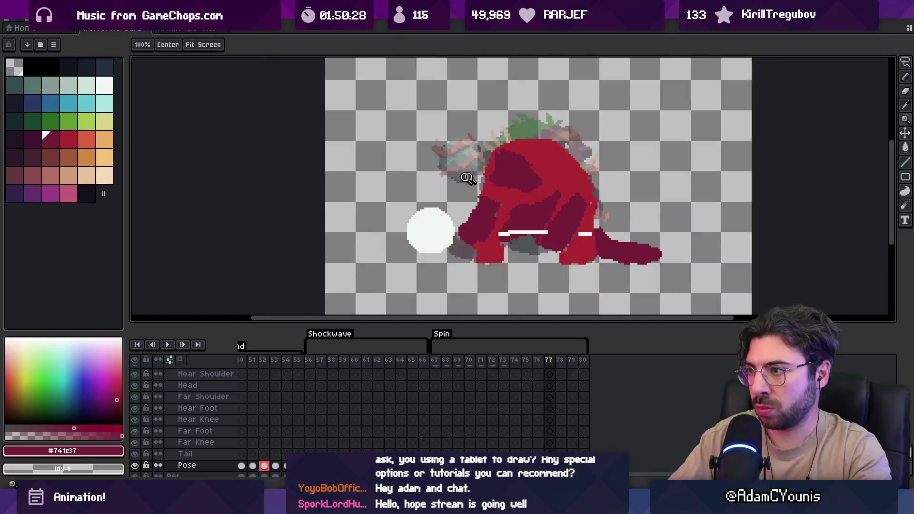
right_click(466, 177)
key(Return)
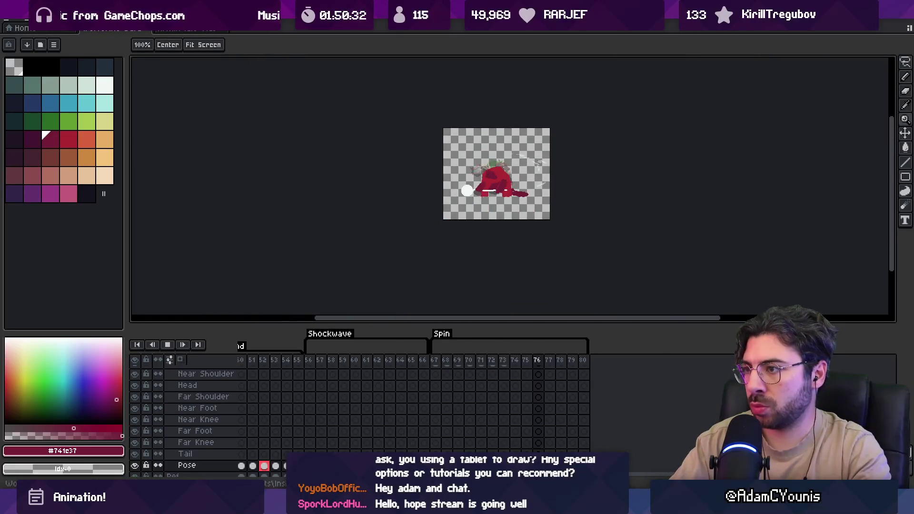
key(Return)
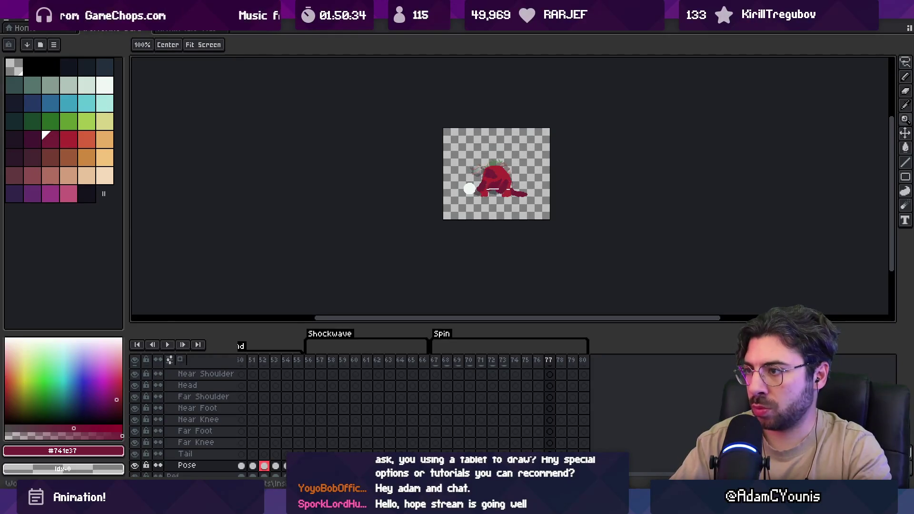
click(470, 163)
Pick Layer 17 and flip between frames 76–80 to compare the poses.
key(v)
click(470, 187)
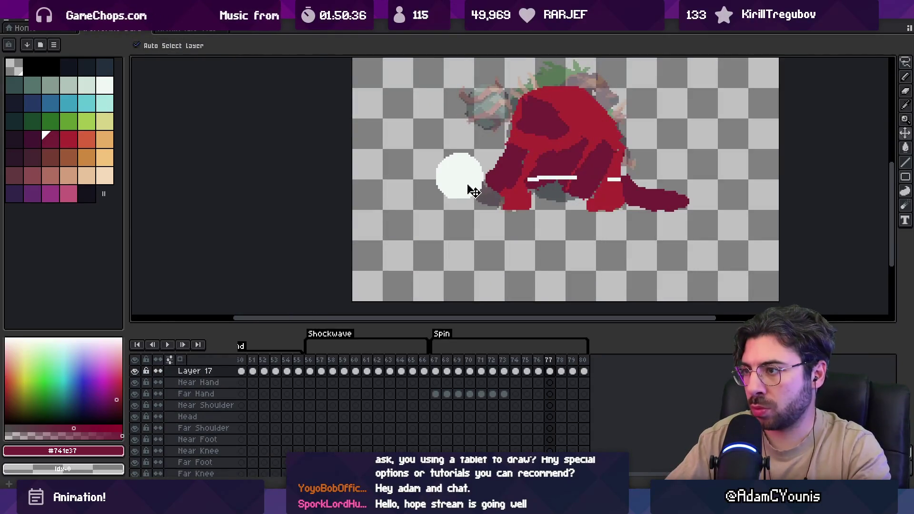
key(Right)
key(Right)
key(Left)
key(Left)
key(Right)
key(Right)
key(Right)
key(Left)
key(Left)
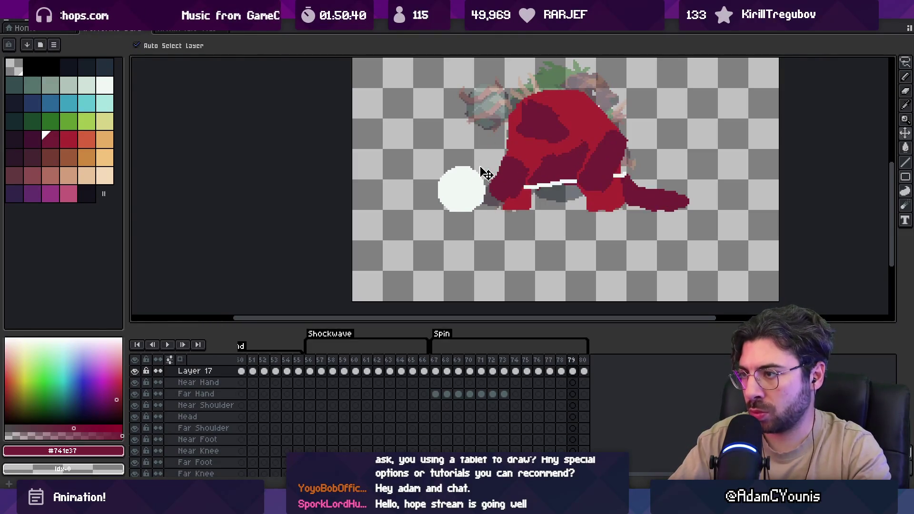
key(Right)
key(Right)
key(Left)
key(Left)
key(Left)
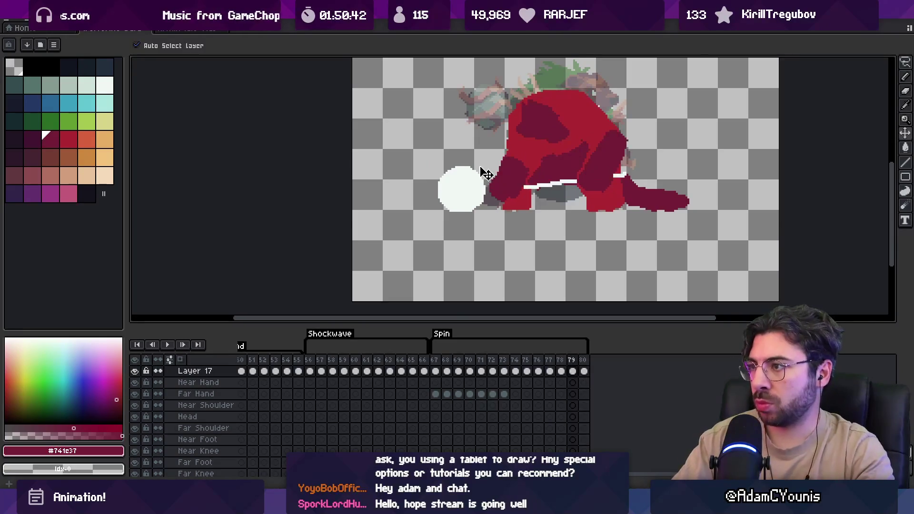
key(Left)
key(Left)
key(Right)
key(Right)
key(Right)
key(Right)
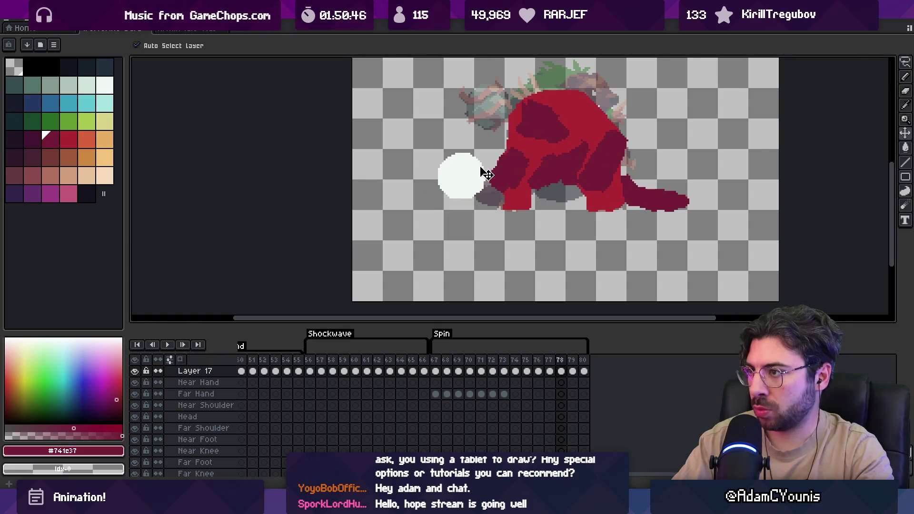
key(Left)
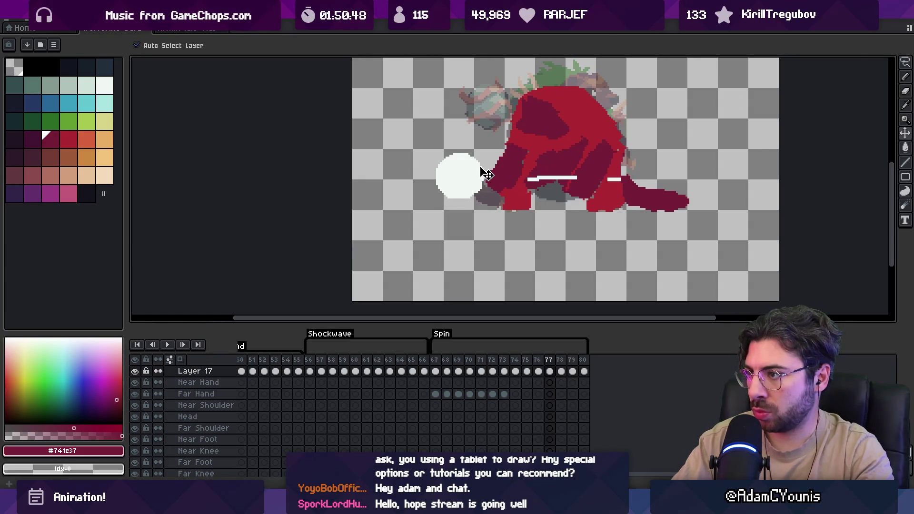
key(Right)
key(Right)
key(Left)
key(Left)
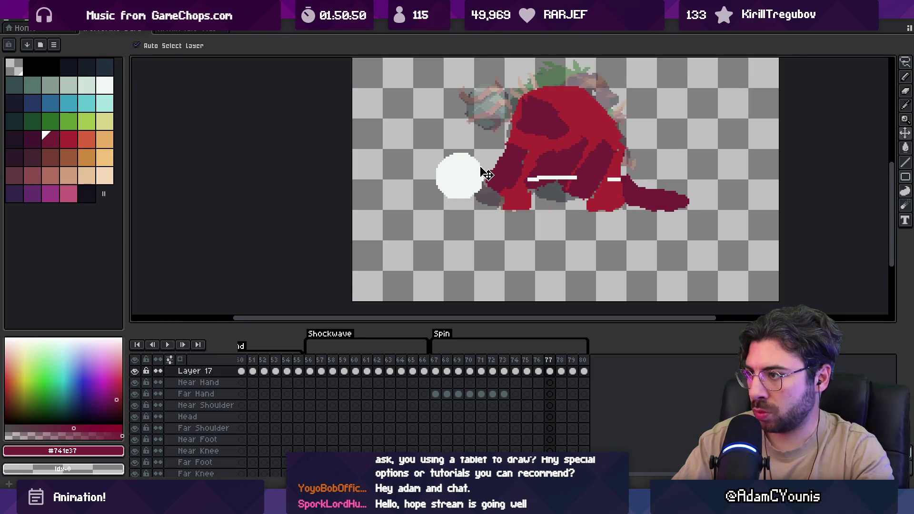
key(Right)
key(Left)
On the Pose layer, sample #ac2833 and #741c37 while comparing neighbouring frames.
key(b)
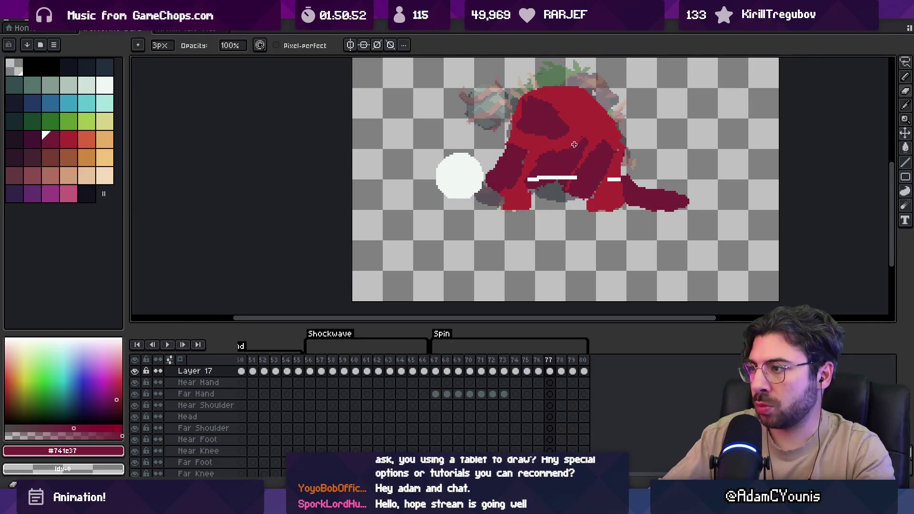
ctrl+click(565, 189)
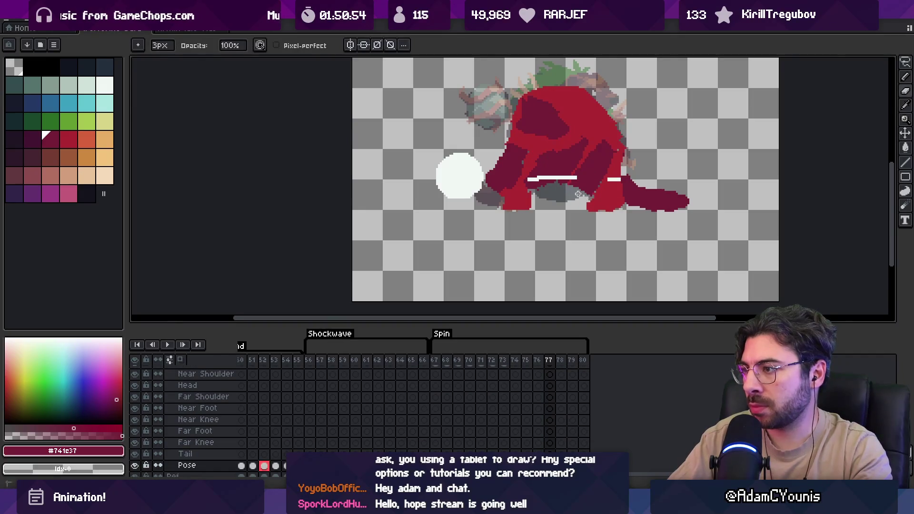
alt+click(583, 172)
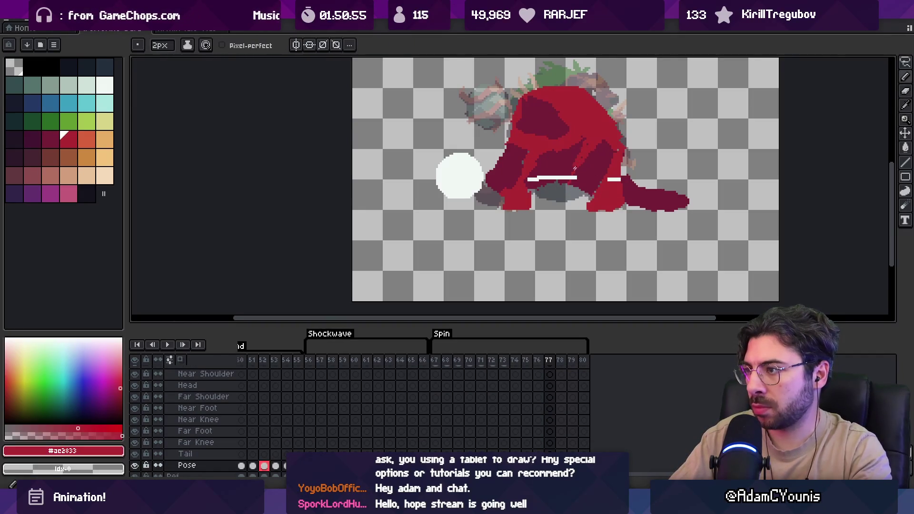
alt+click(592, 149)
key(Left)
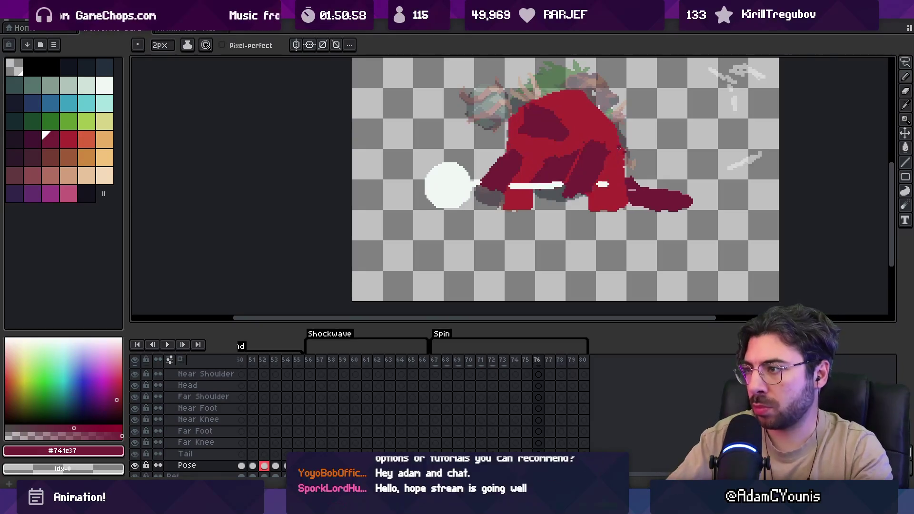
key(Right)
key(Left)
key(Right)
key(Right)
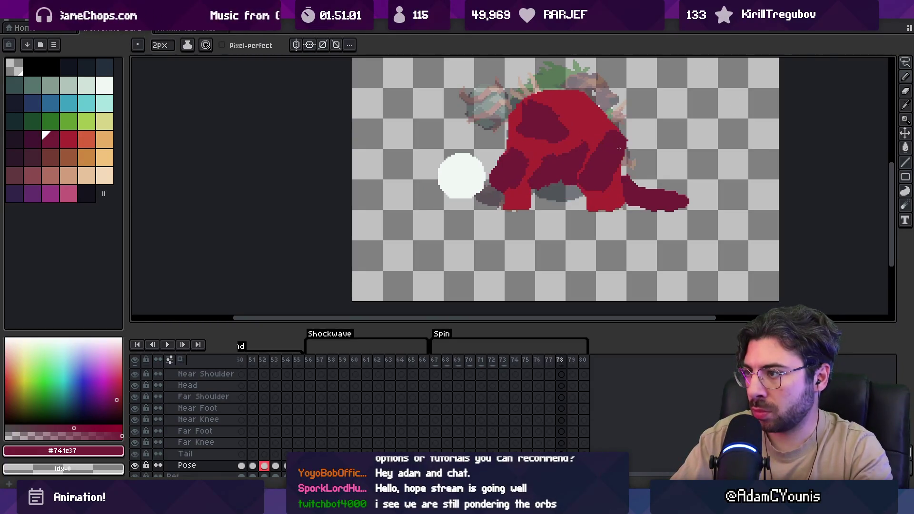
key(Left)
key(Right)
Retouch frame 78's shading, alternating eraser and pencil with #ac2833 and #741c37.
alt+click(606, 136)
key(e)
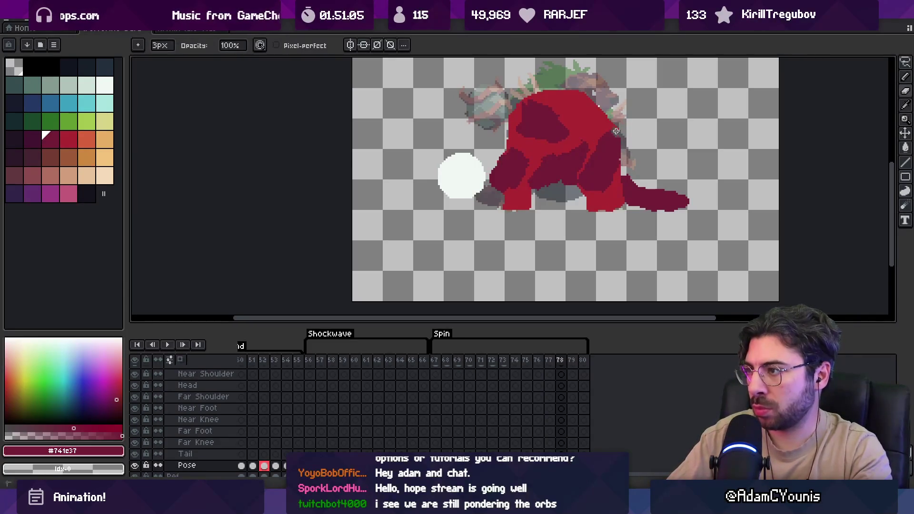
key(b)
alt+click(606, 127)
key(e)
key(b)
alt+click(613, 150)
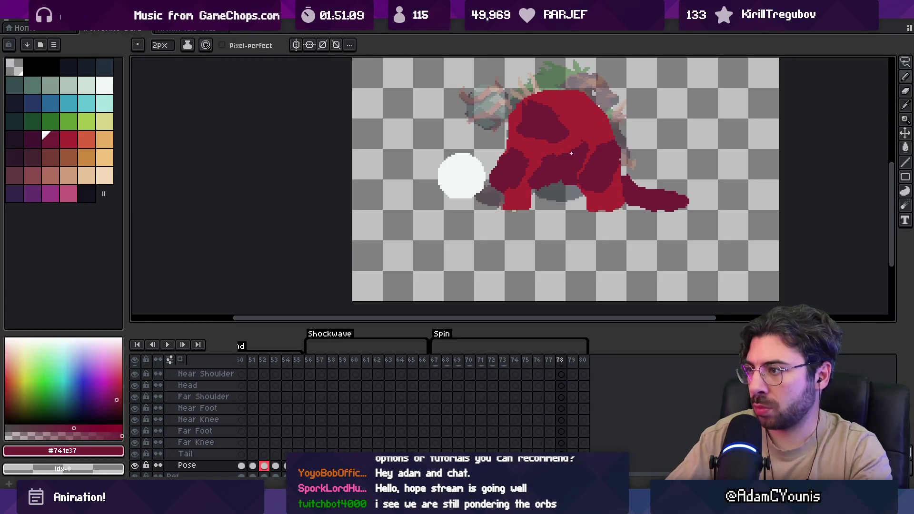
Repaint frame 79 with bright red #ac2833 and dark red #741c37 shadow, then play at 100%.
key(Right)
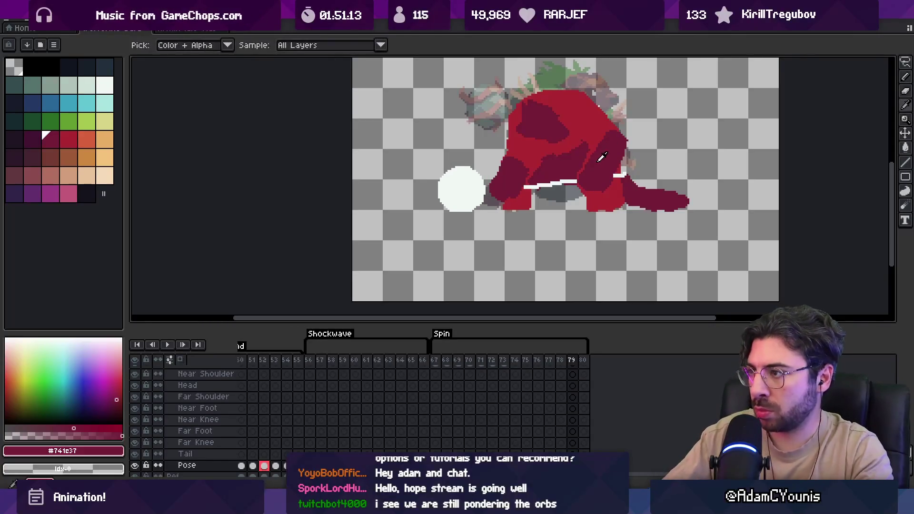
alt+click(595, 132)
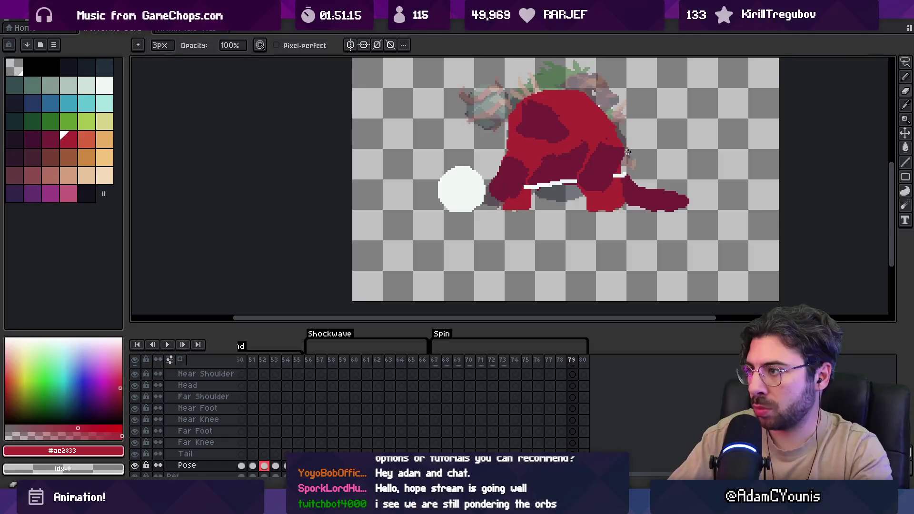
alt+click(595, 176)
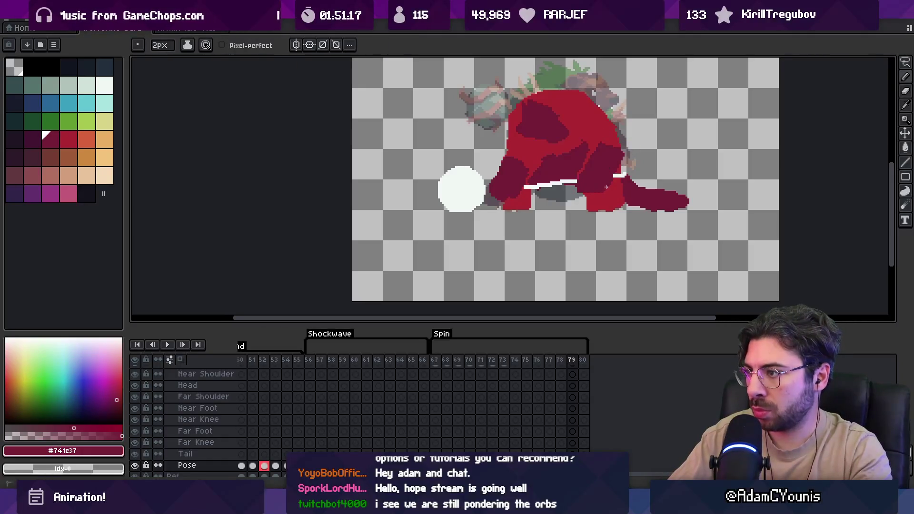
key(z)
key(1)
key(Return)
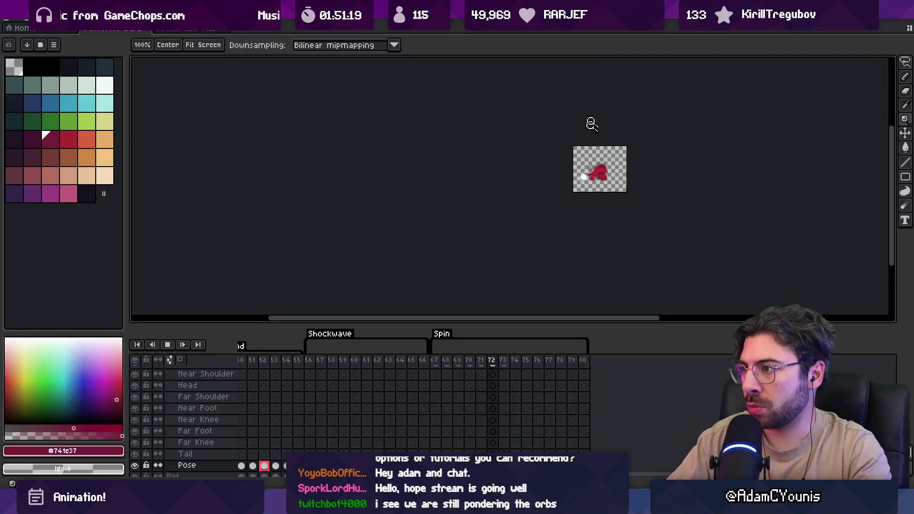
click(587, 148)
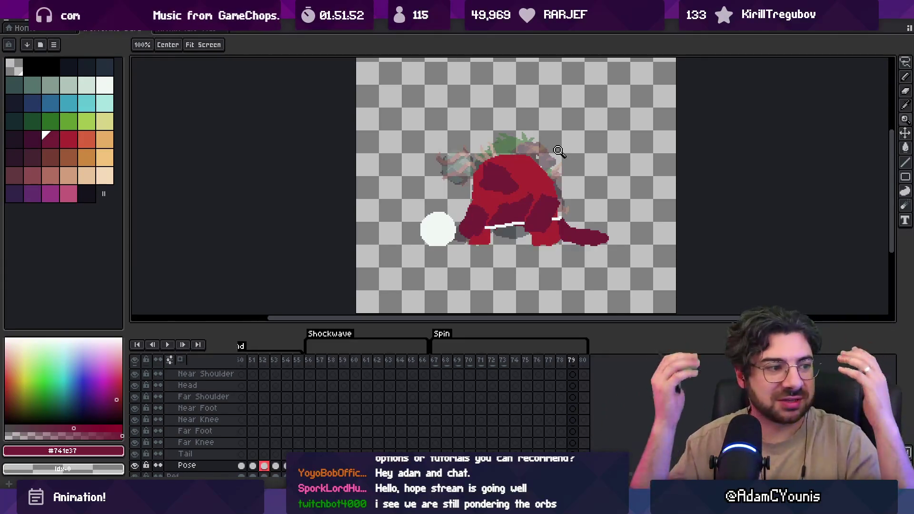
click(555, 220)
key(m)
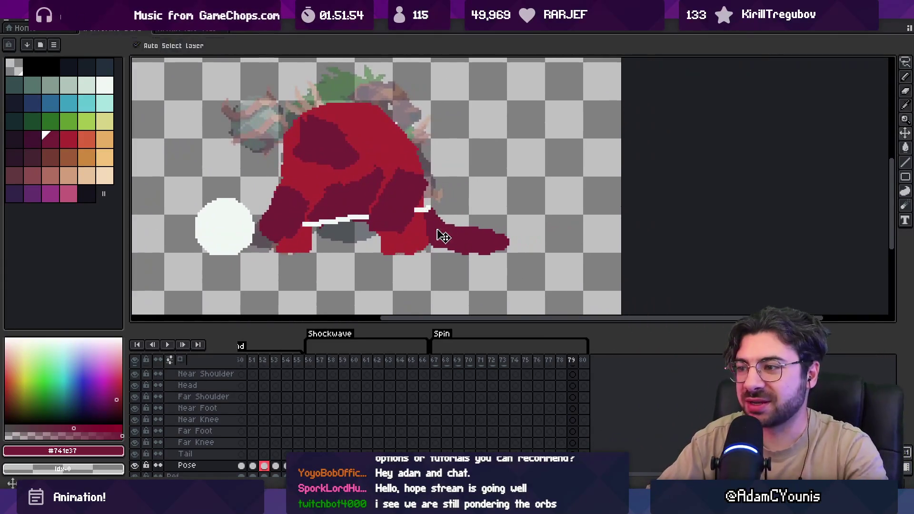
After playing the animation, lasso and shorten the tail on frames 77 and 78.
key(Return)
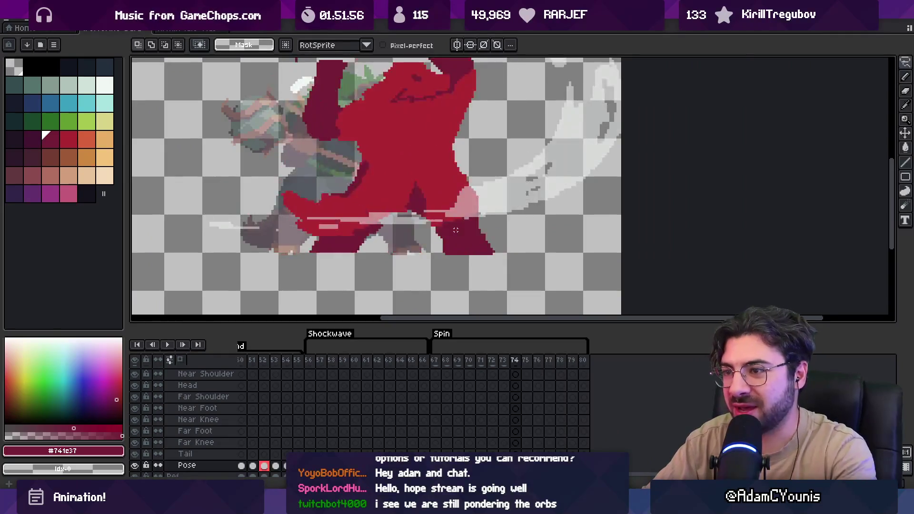
mouse_move(467, 215)
mouse_down()
mouse_move(495, 243)
mouse_move(485, 246)
mouse_up()
key(Return)
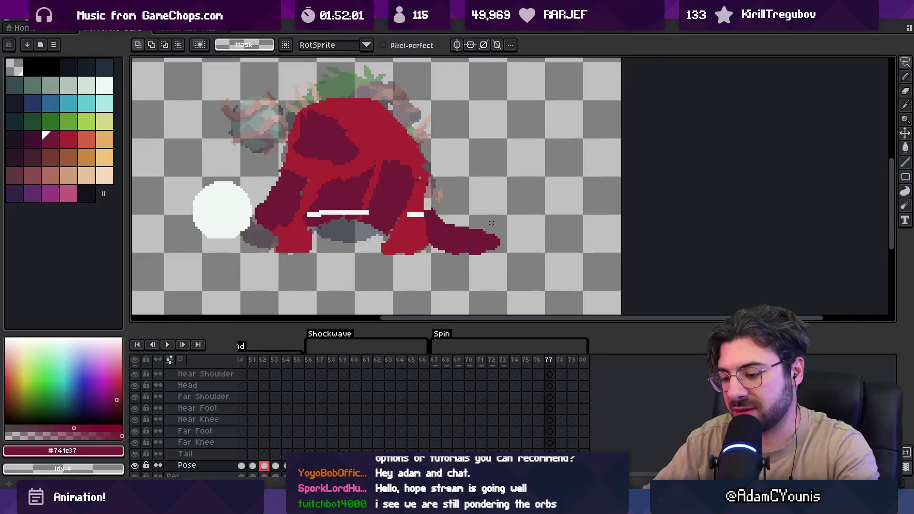
key(Right)
mouse_move(455, 215)
mouse_down()
mouse_move(505, 264)
mouse_move(484, 247)
mouse_up()
key(Return)
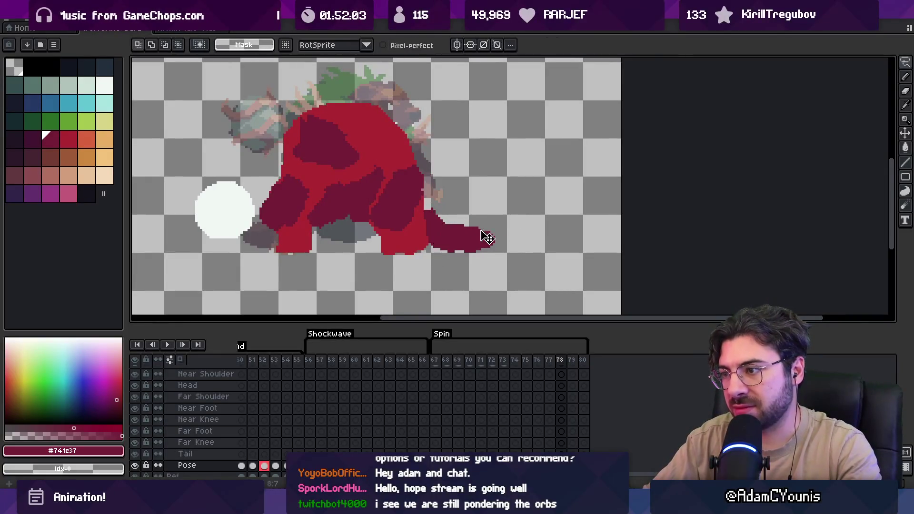
Stretch the tail longer to the right on frame 79.
key(Right)
drag(463, 215, 483, 253)
key(Return)
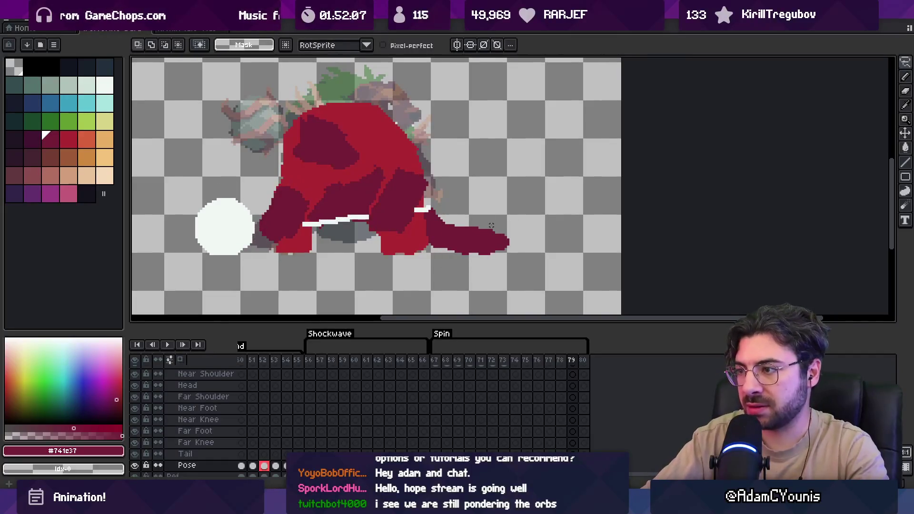
key(Escape)
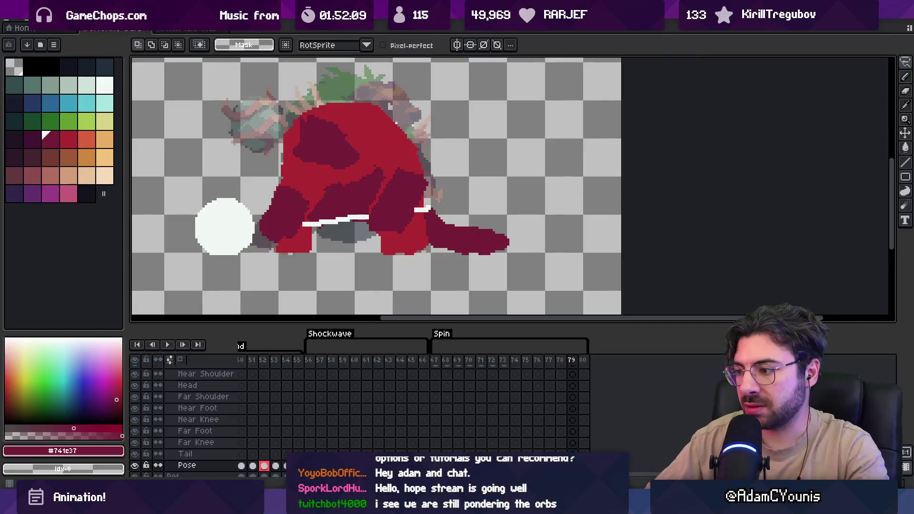
mouse_move(472, 222)
mouse_down()
mouse_move(475, 281)
mouse_move(489, 249)
mouse_up()
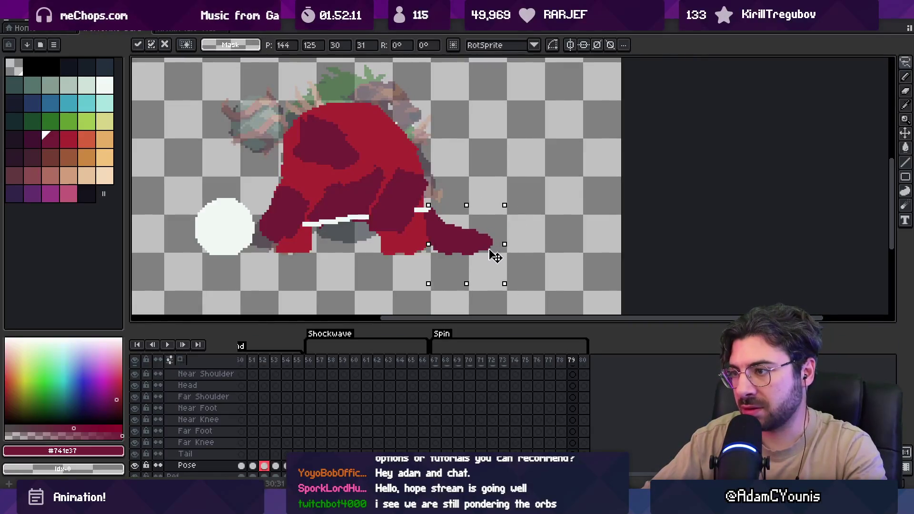
key(Left)
Delete the tail tip on frame 80, deselect, and replay the animation.
key(Right)
key(Right)
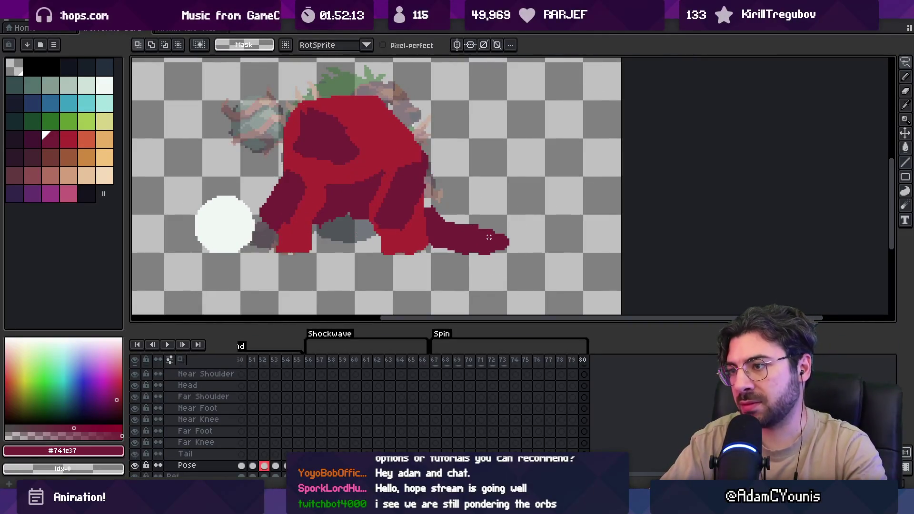
mouse_move(469, 204)
mouse_down()
mouse_move(508, 226)
mouse_move(476, 205)
mouse_up()
key(Delete)
key(ctrl+d)
key(b)
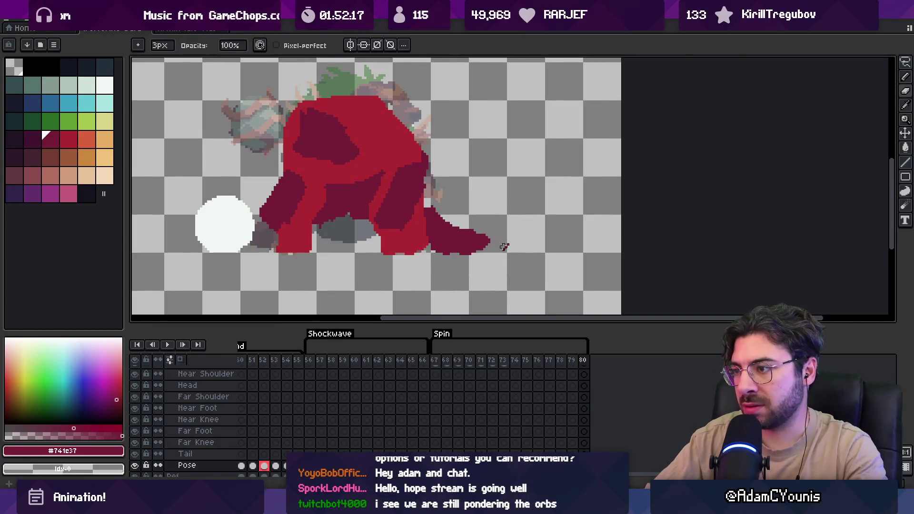
key(Return)
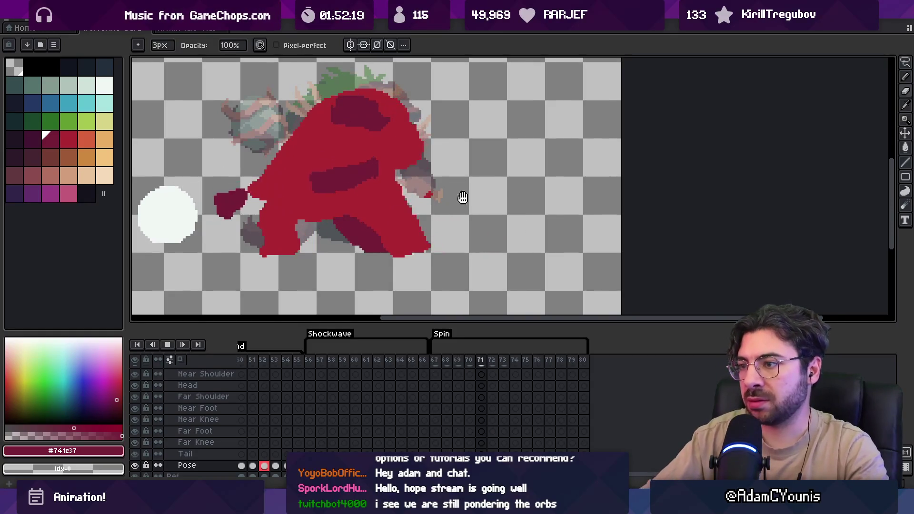
Zoom out during playback, stop it, and jump to frame 46 in the timeline.
key(z)
scroll(480, 172, down, 1)
scroll(477, 178, down, 2)
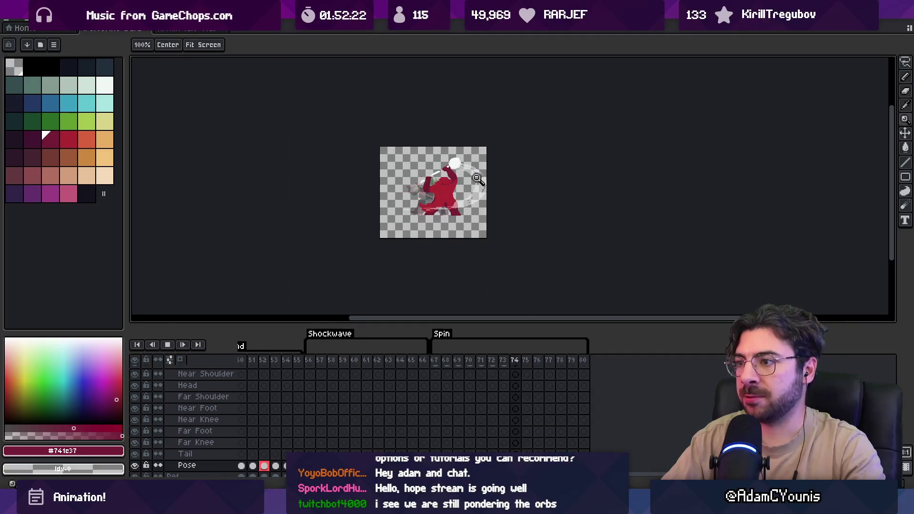
key(Return)
scroll(517, 377, left, 3)
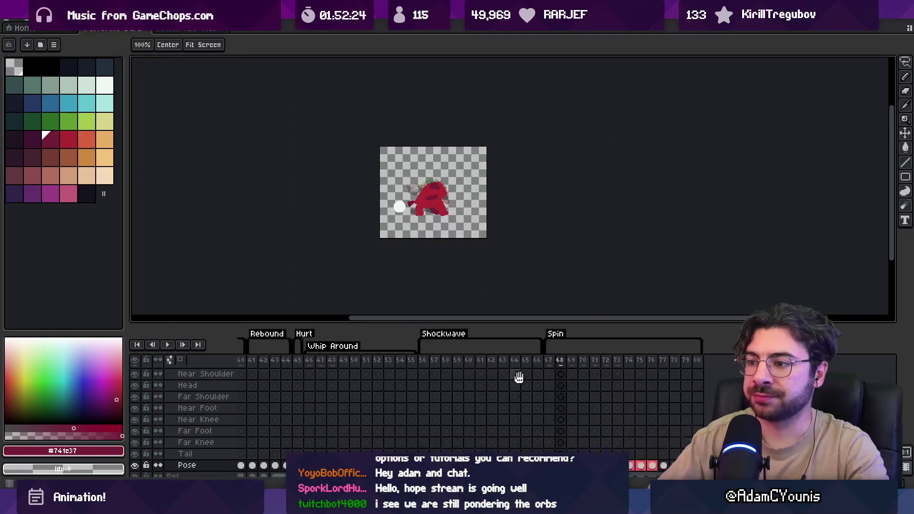
click(364, 364)
scroll(458, 257, up, 2)
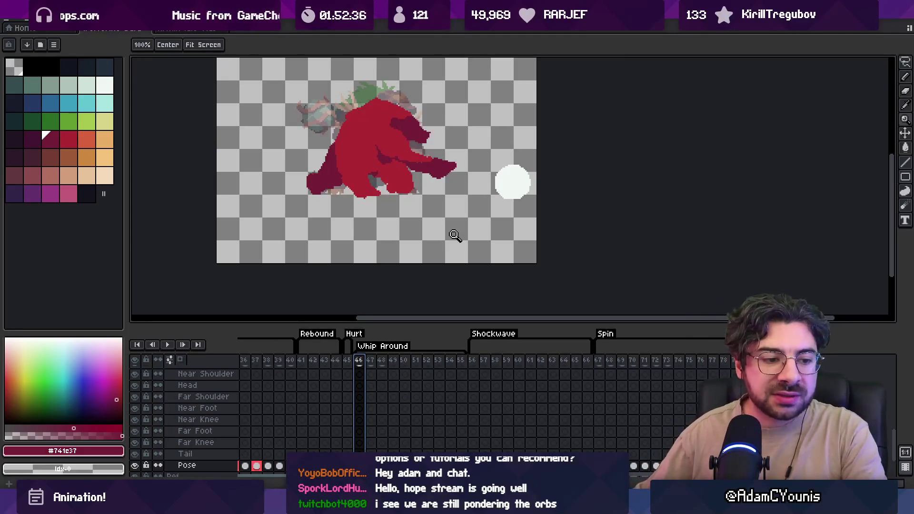
Zoom in, select frames 46–53 via the Head cel, and bring up the File menu.
click(455, 235)
click(440, 386)
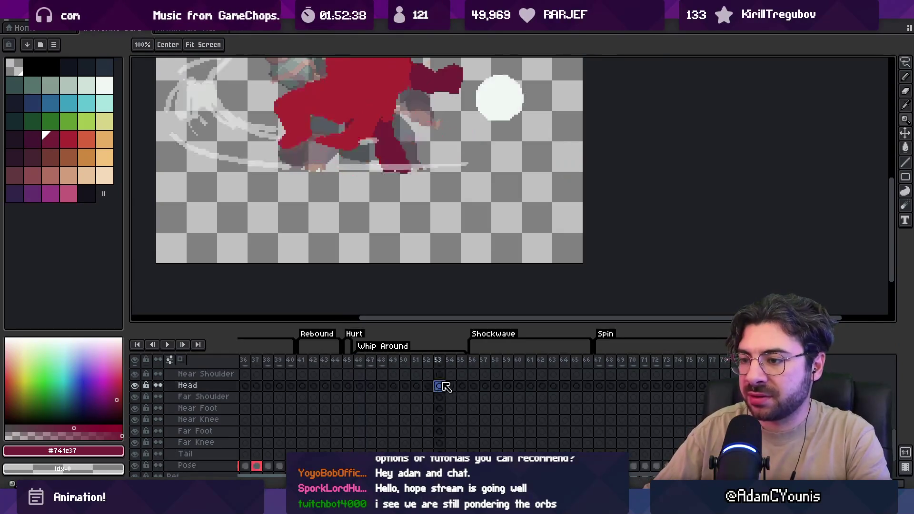
drag(365, 360, 434, 362)
scroll(450, 232, down, 3)
drag(450, 232, 434, 253)
mouse_move(365, 360)
mouse_down()
mouse_move(476, 358)
mouse_move(384, 369)
mouse_move(661, 345)
mouse_move(405, 342)
mouse_up()
click(9, 22)
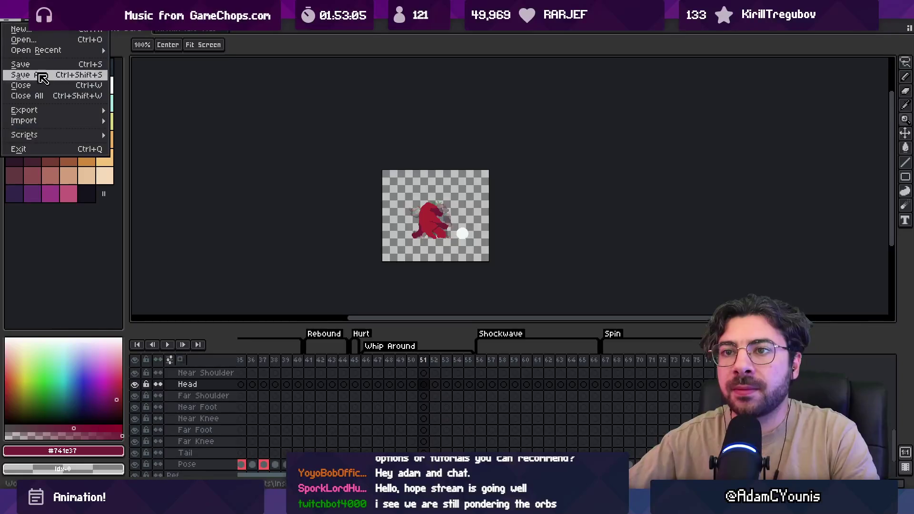
Dismiss the File menu, go to Aseprite's Home, and switch via Fork to the music board.
click(279, 283)
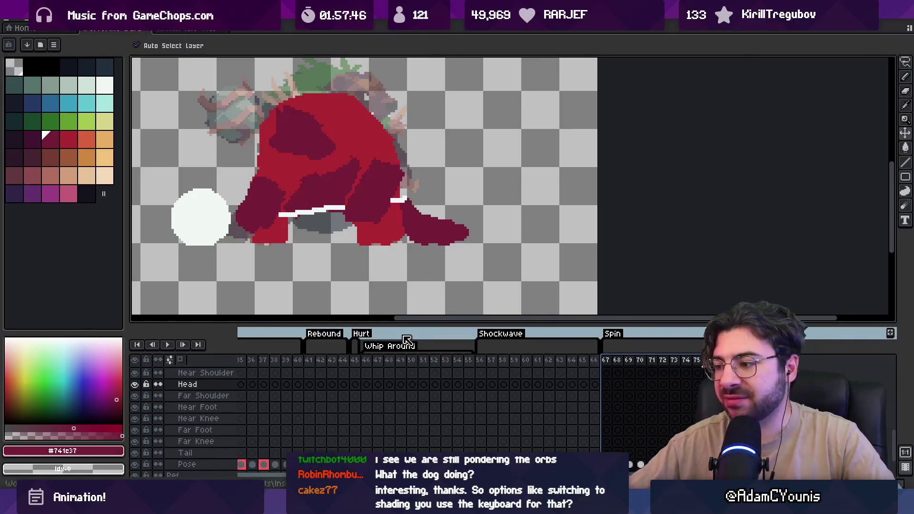
click(142, 29)
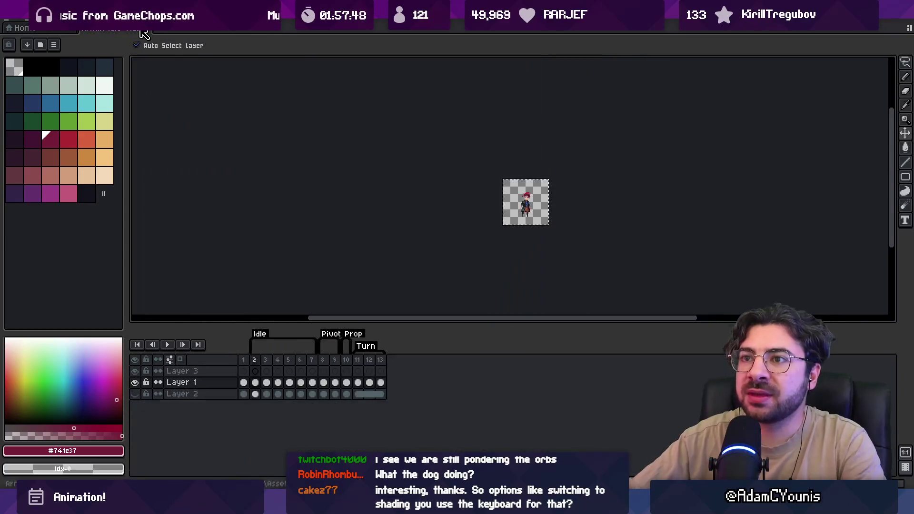
click(143, 31)
key(alt+Tab)
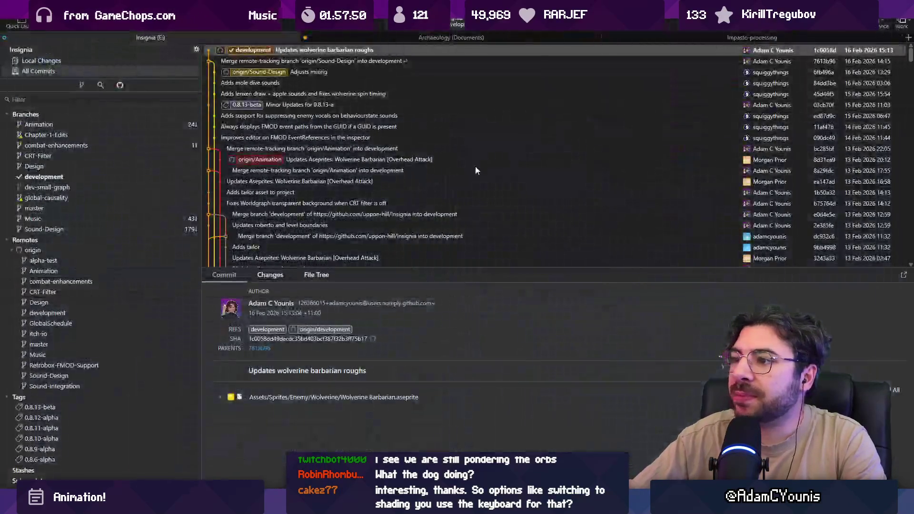
key(alt+Tab)
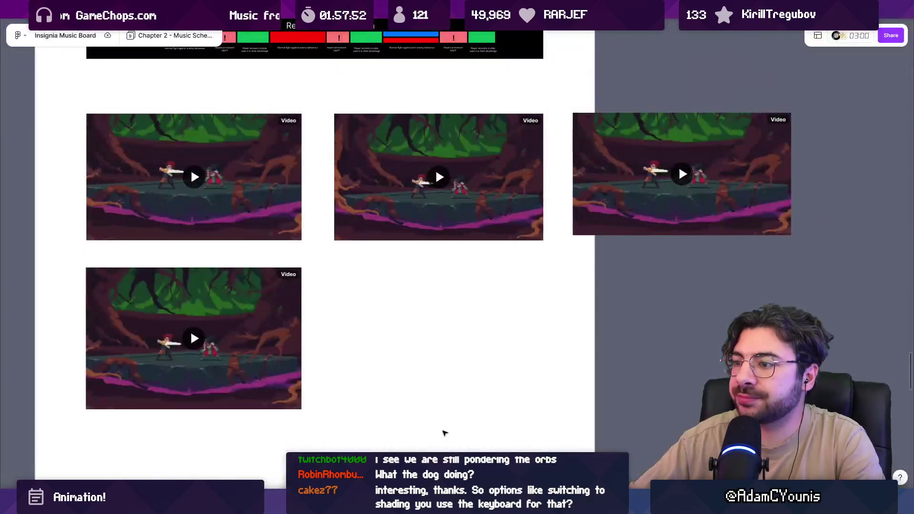
Scroll the Insignia Music Board to the fight timeline and videos, then bring up Media Player.
ctrl+scroll(428, 409, down, 10)
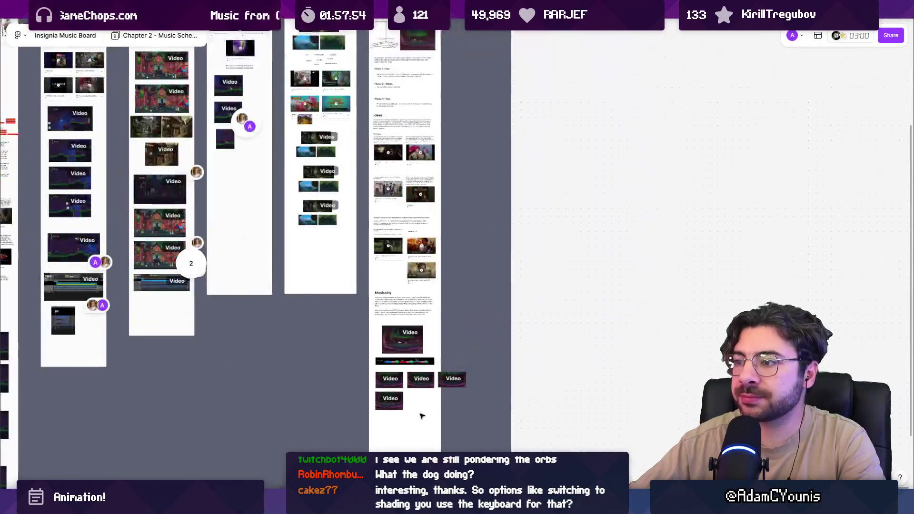
ctrl+scroll(450, 371, up, 10)
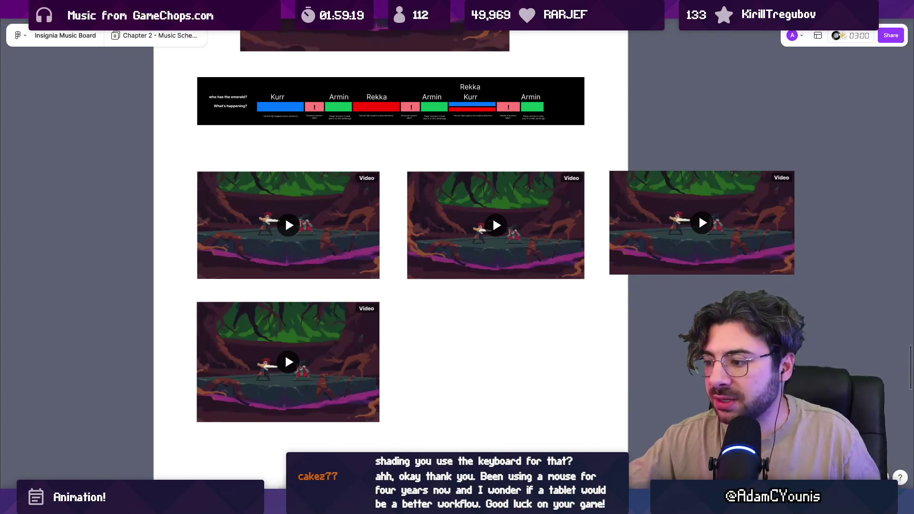
key(alt+Tab)
Pause the playing track, then search 'fl stu' to launch FL Studio 2024.
click(371, 432)
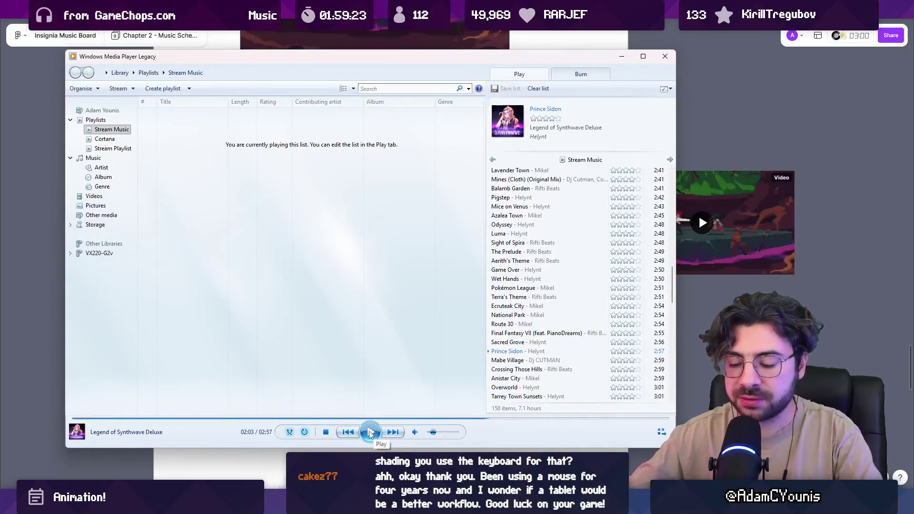
key(super)
text(fl stu)
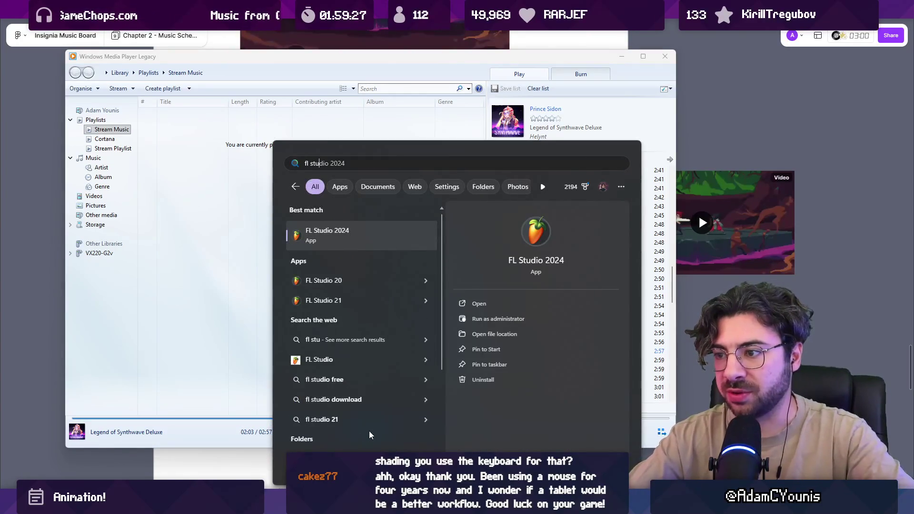
key(Return)
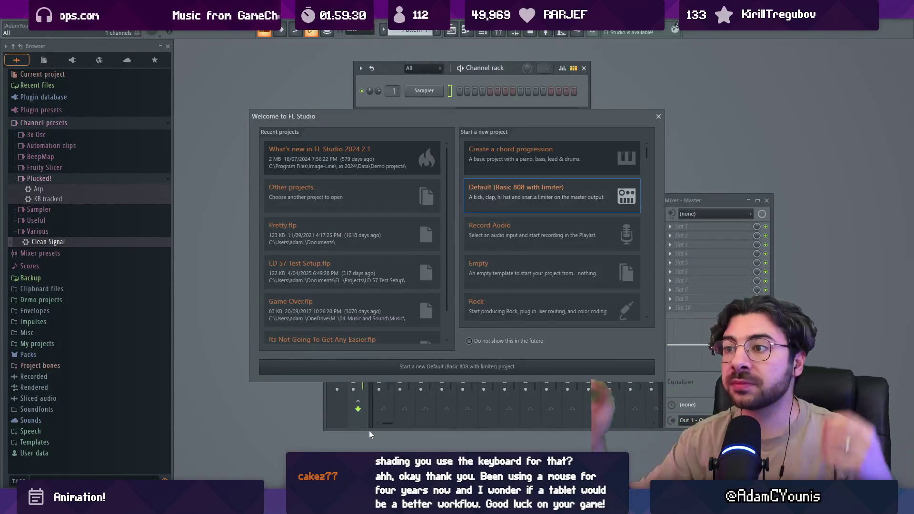
Load the default project, browse the File menu, then open the FLEX Bass channel's FLEX presets.
click(657, 117)
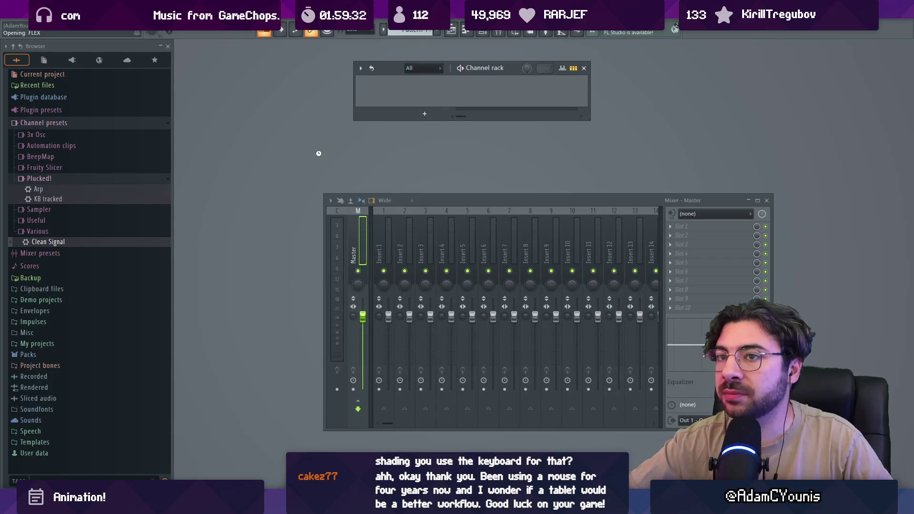
click(14, 17)
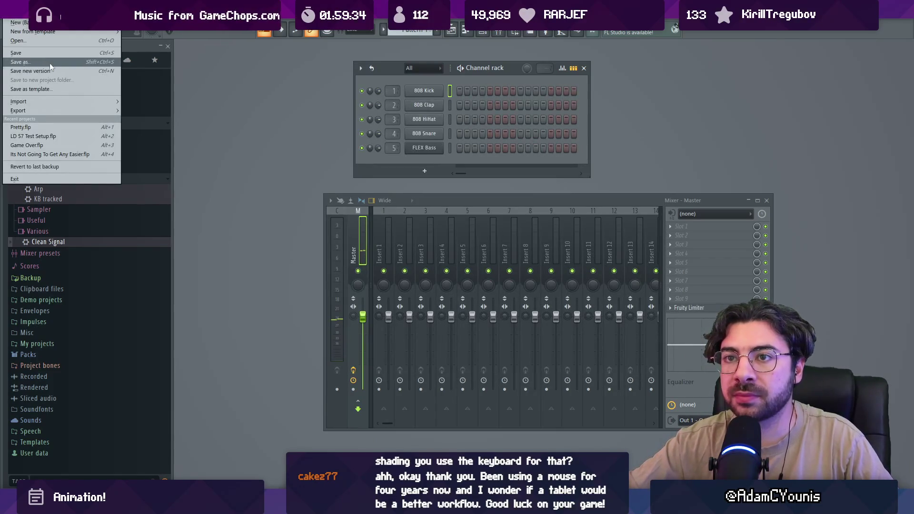
mouse_move(81, 103)
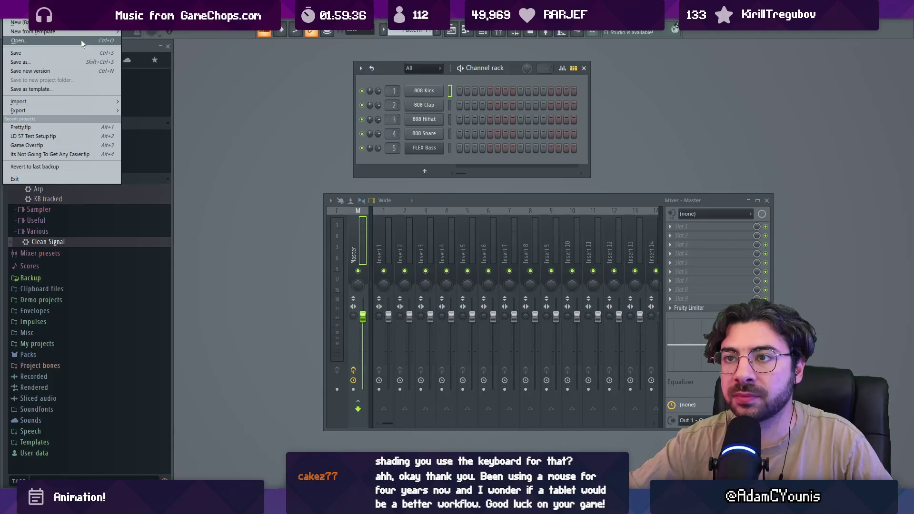
mouse_move(82, 31)
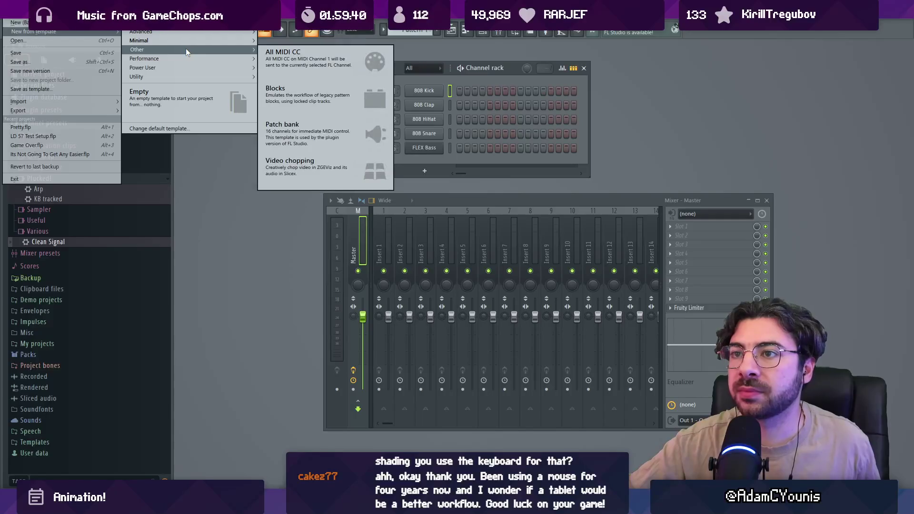
mouse_move(189, 76)
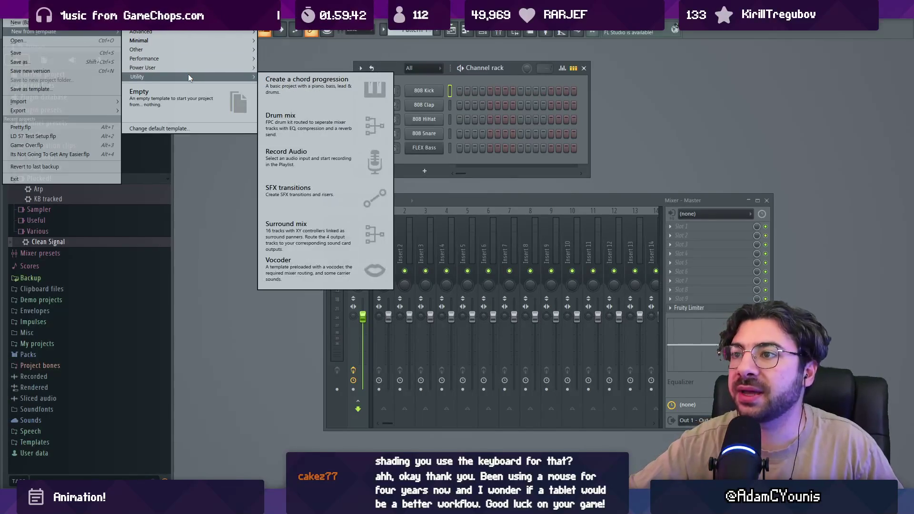
mouse_move(188, 58)
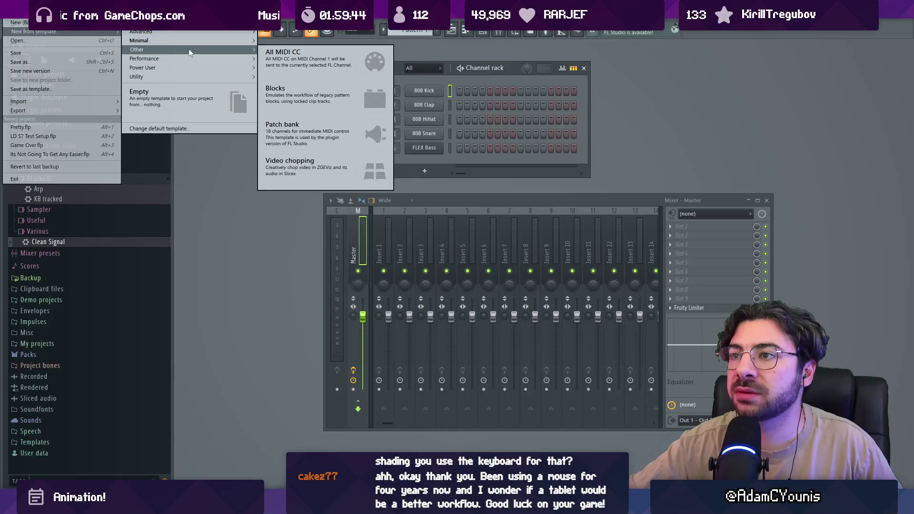
mouse_move(191, 34)
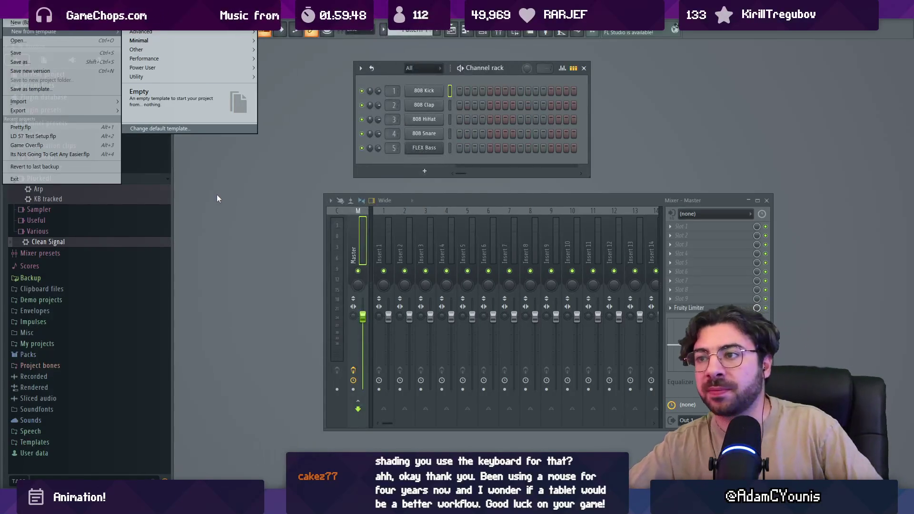
click(426, 147)
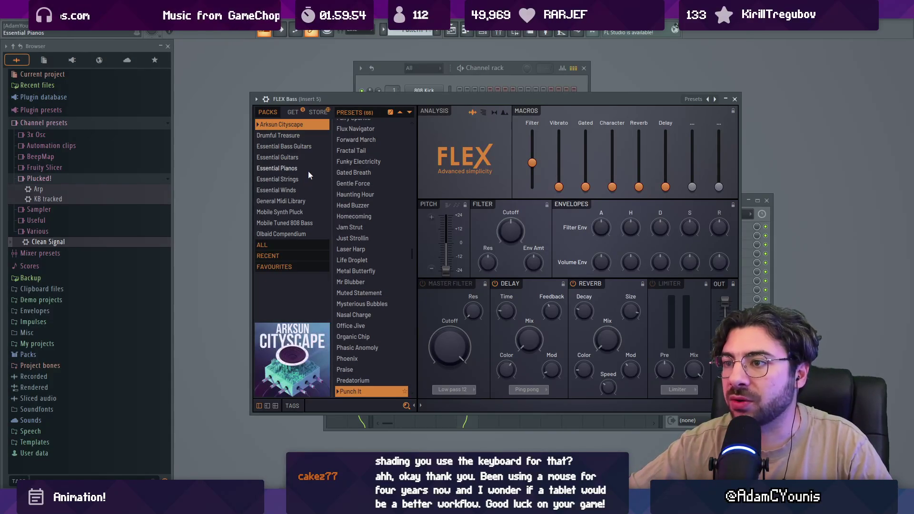
Load the Steinway D preset from FLEX's Essential Pianos pack.
click(307, 169)
click(372, 298)
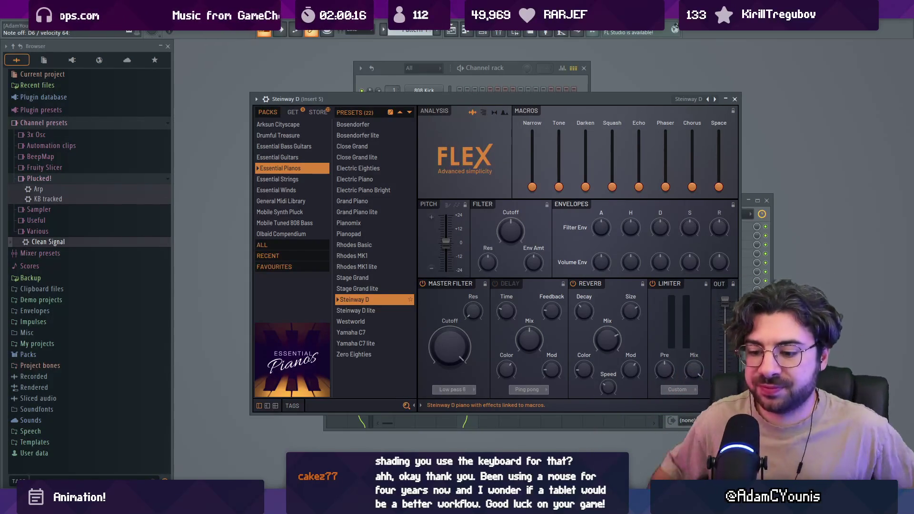
key(alt+Tab)
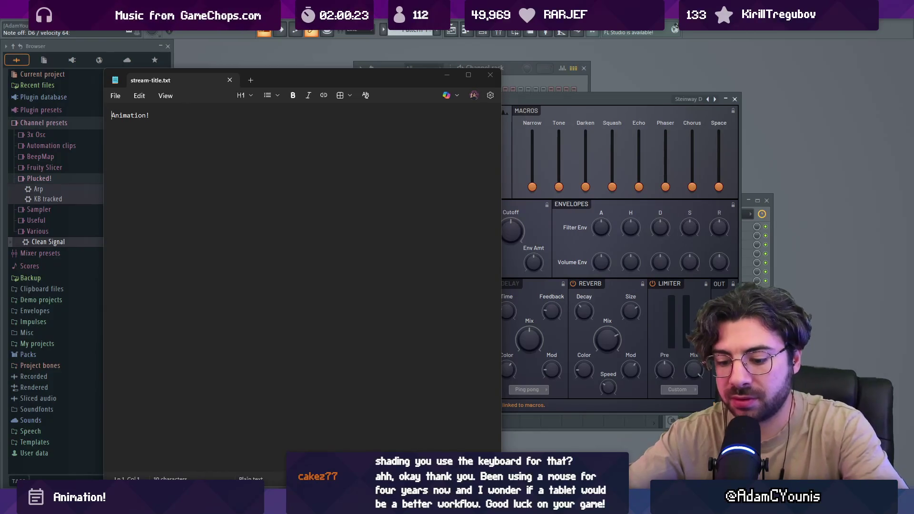
Replace the stream title text 'Animation!' with 'Music!' and return to FL Studio.
key(ctrl+a)
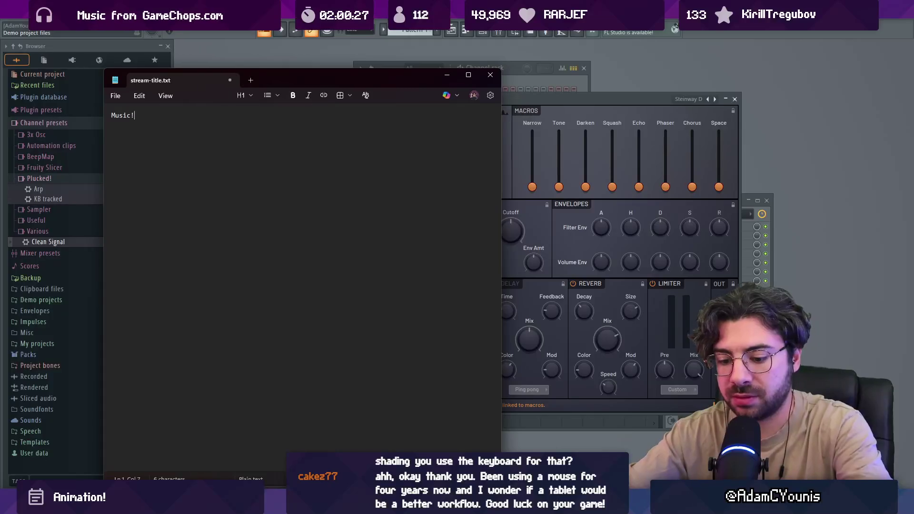
key(alt+Tab)
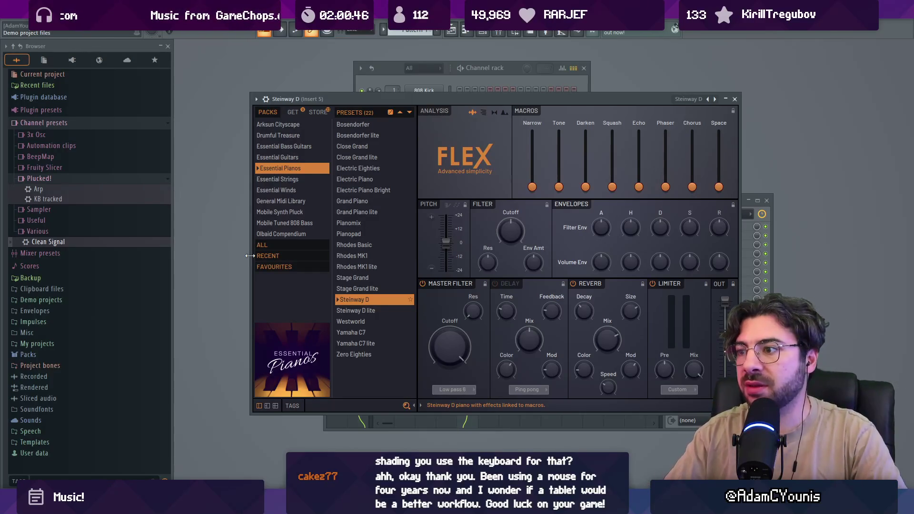
Confirm microKEY2 is enabled as MIDI input, then bring up the Steinway D channel's menu.
key(F6)
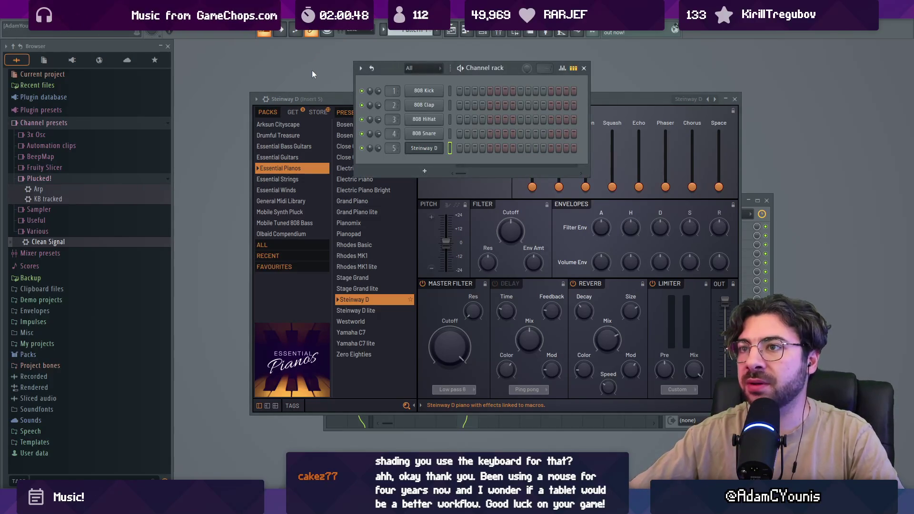
click(116, 24)
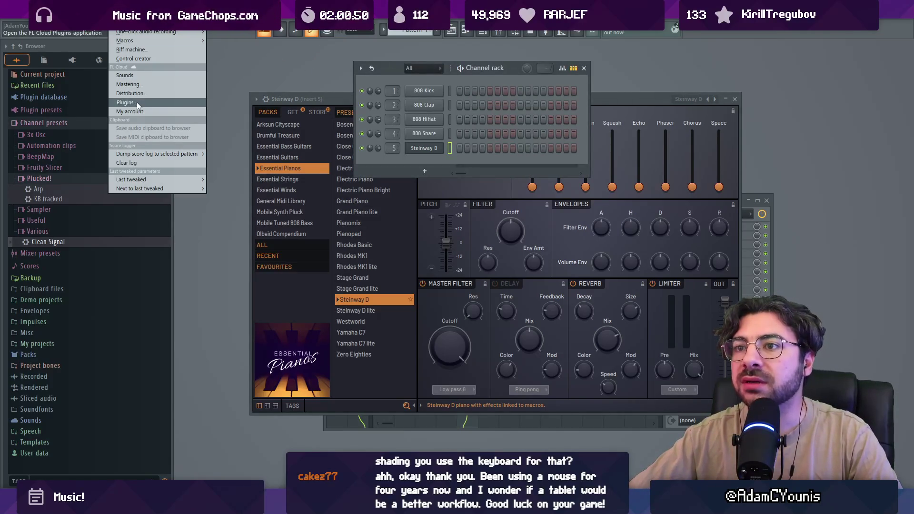
mouse_move(95, 25)
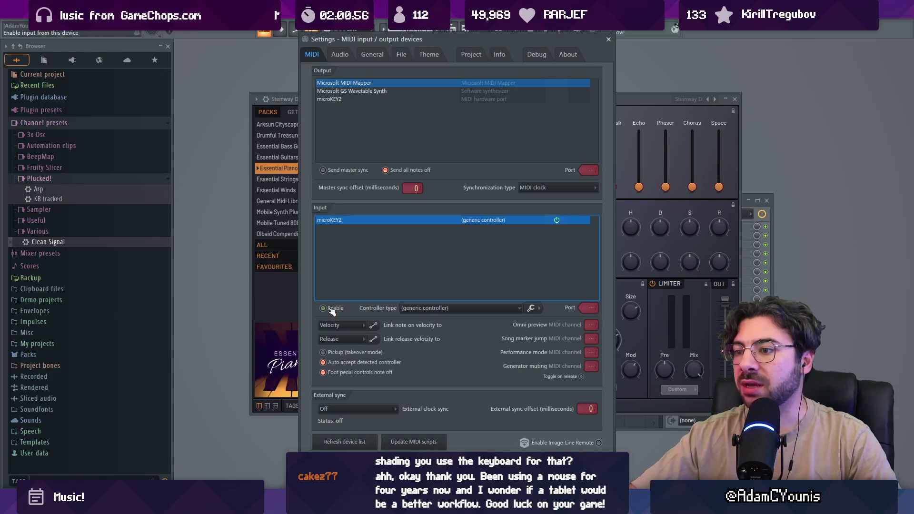
click(608, 40)
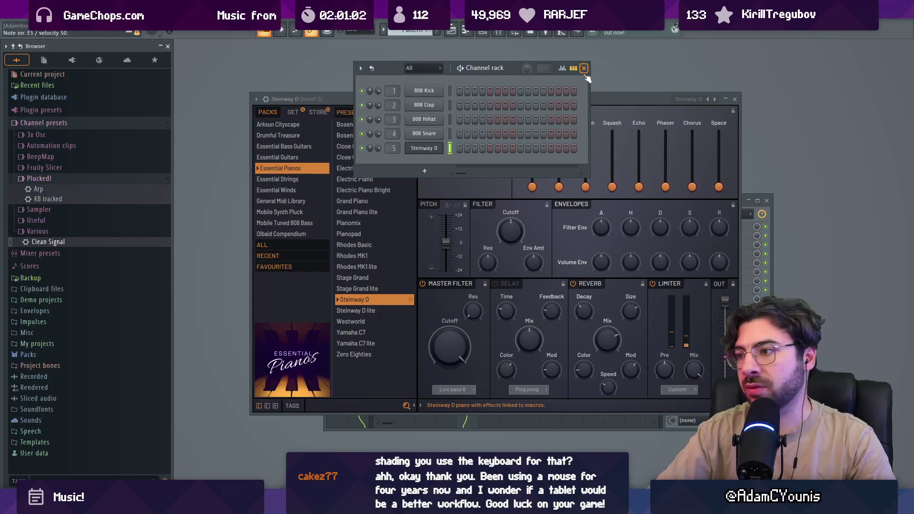
right_click(431, 148)
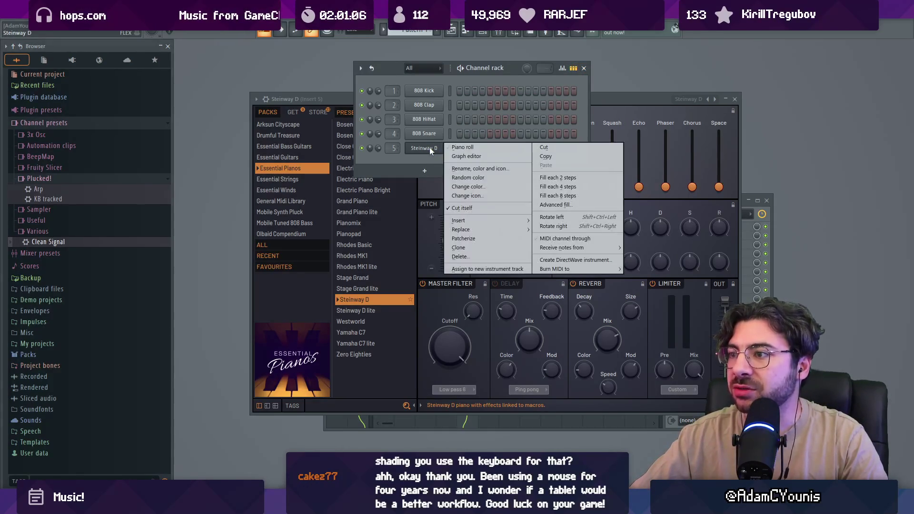
Patcherize the Steinway D channel and arrange the piano and Patcher windows apart.
mouse_move(488, 230)
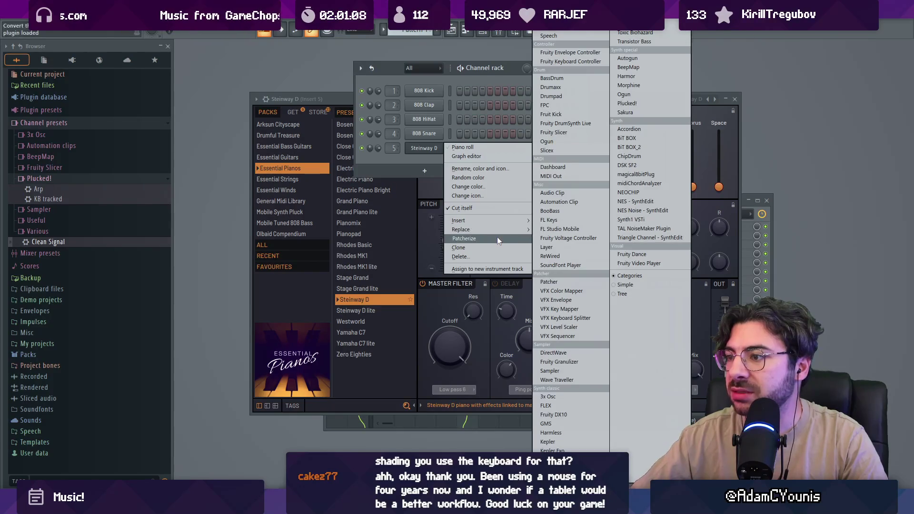
click(497, 236)
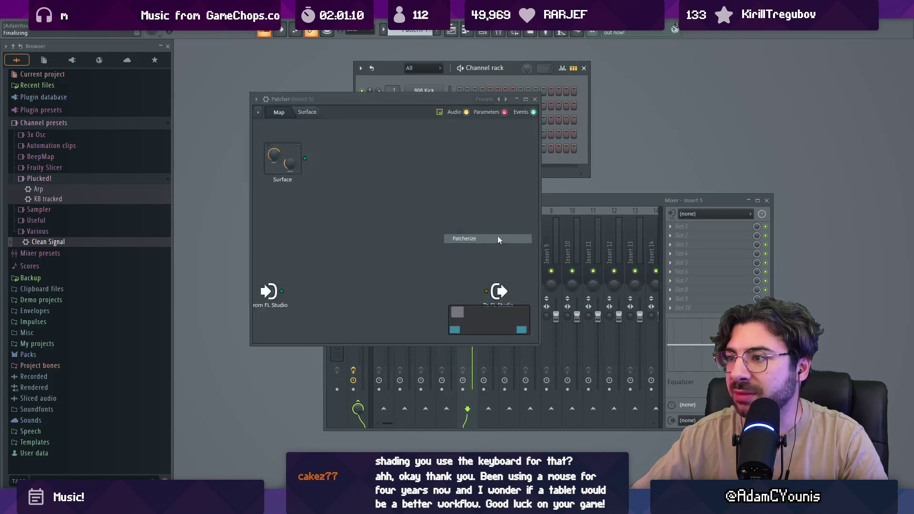
mouse_move(389, 105)
mouse_down()
mouse_move(572, 234)
mouse_move(643, 102)
mouse_up()
mouse_move(373, 96)
mouse_down()
mouse_move(350, 74)
mouse_move(325, 77)
mouse_up()
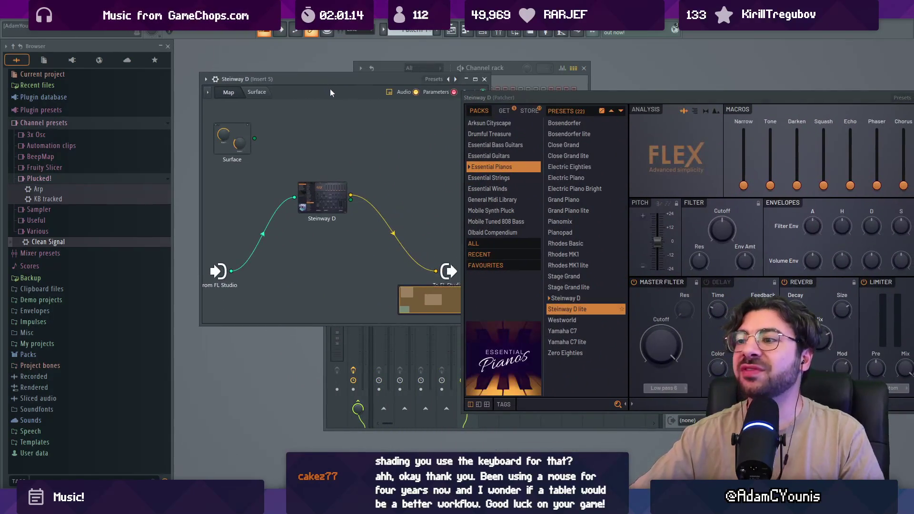
drag(535, 99, 485, 136)
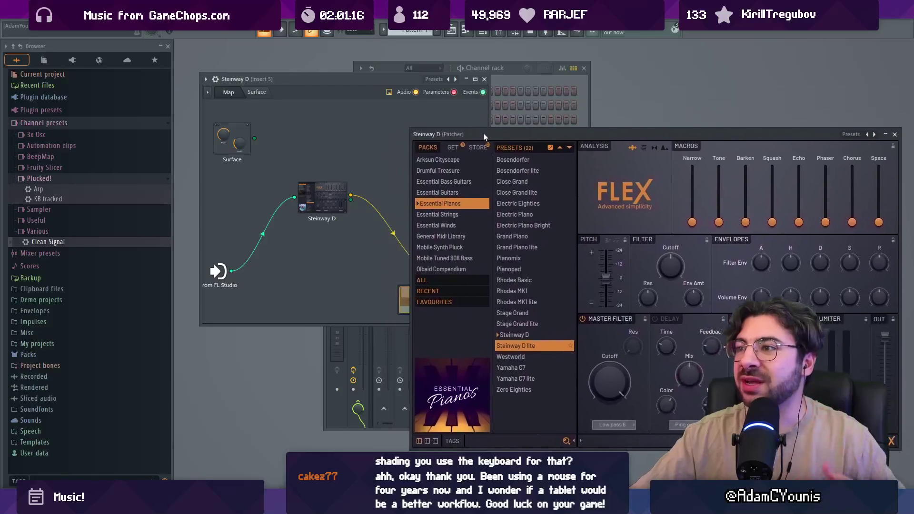
drag(358, 79, 343, 65)
Look for midiChordAnalyzer in the Patcher map's plugin lists and the plugin picker.
right_click(316, 239)
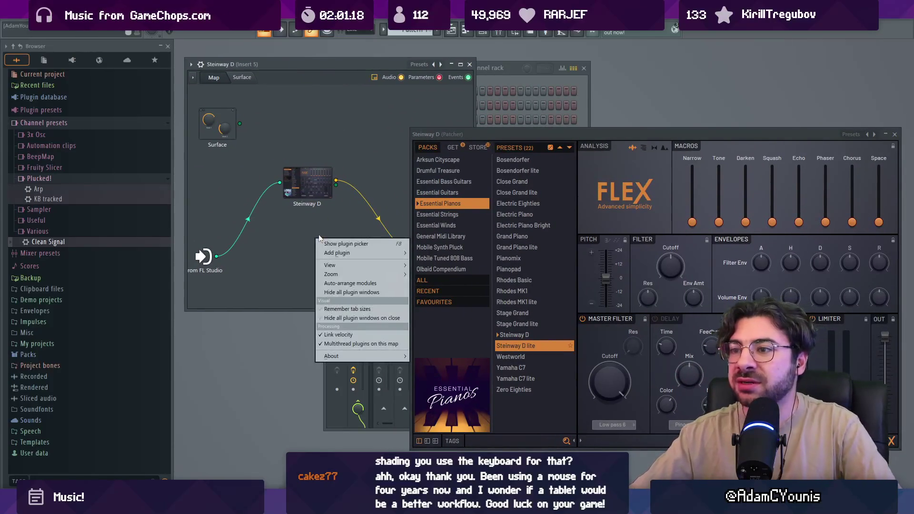
mouse_move(354, 252)
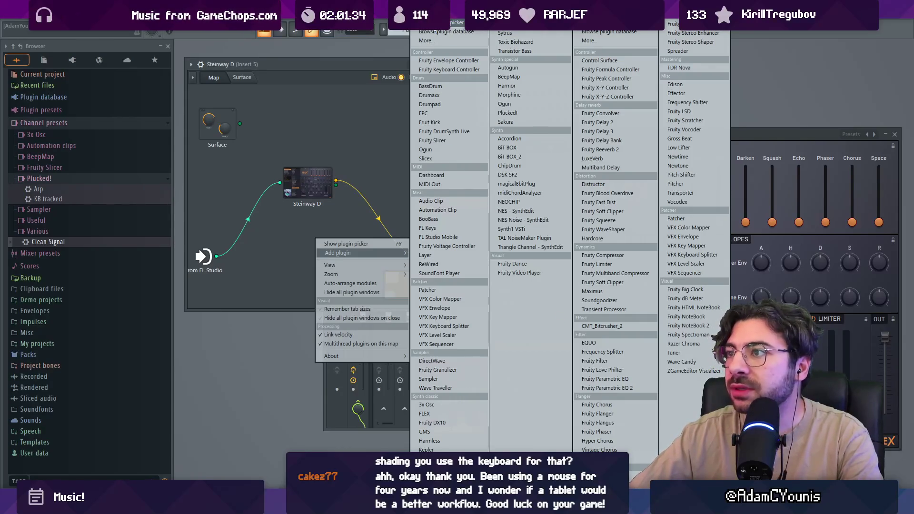
key(Escape)
key(F8)
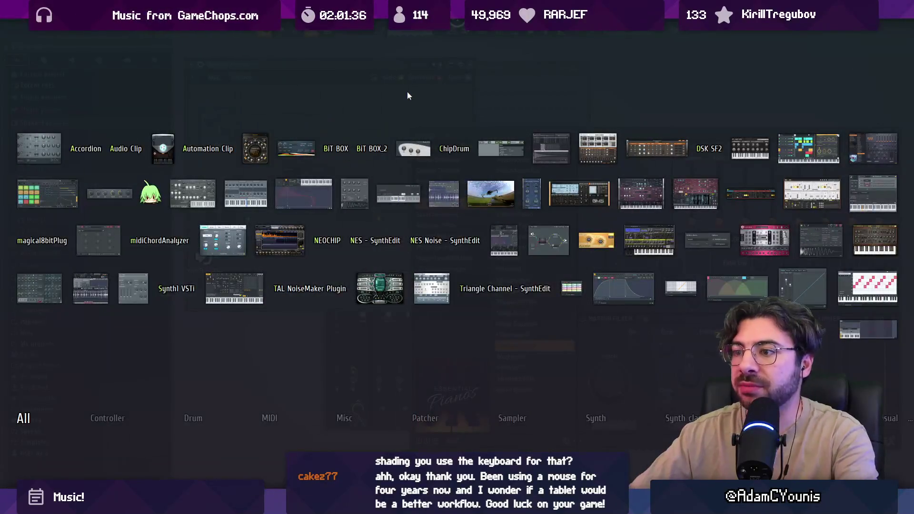
click(407, 92)
Check the Plugin manager's list of installed plugins for midiChordAnalyzer.
right_click(337, 244)
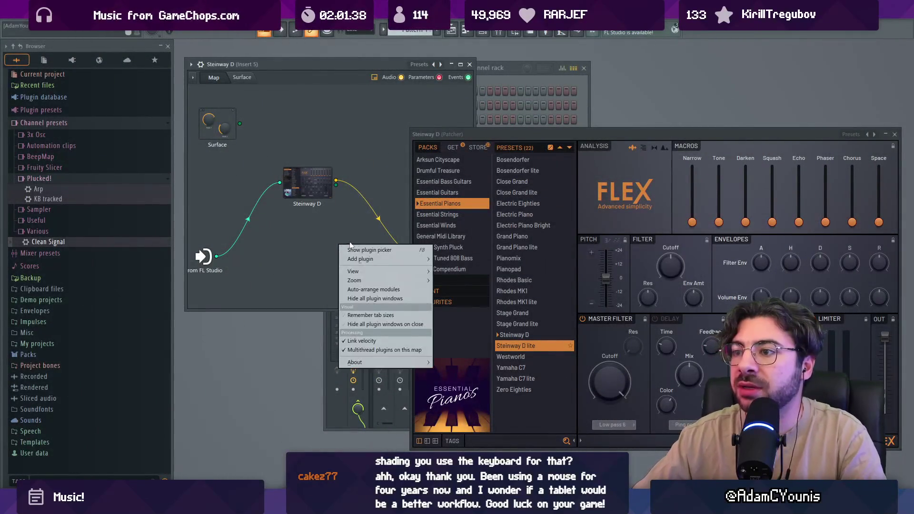
click(95, 21)
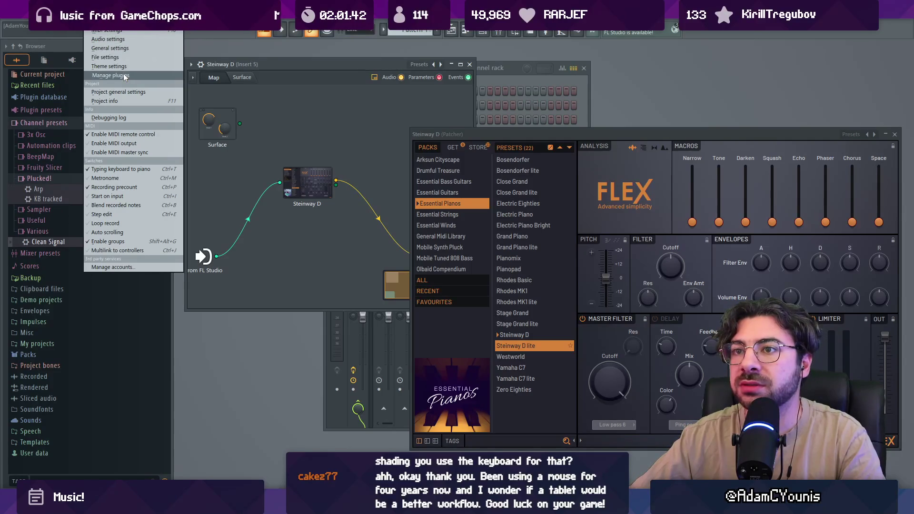
click(125, 77)
scroll(388, 210, down, 1)
scroll(388, 211, down, 2)
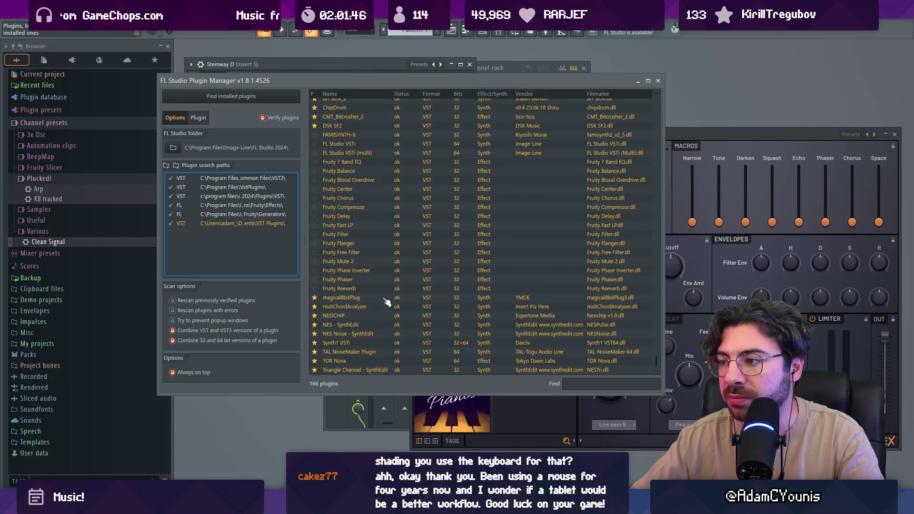
click(657, 84)
Add midiChordAnalyzer to the Patcher map and open its window.
right_click(318, 235)
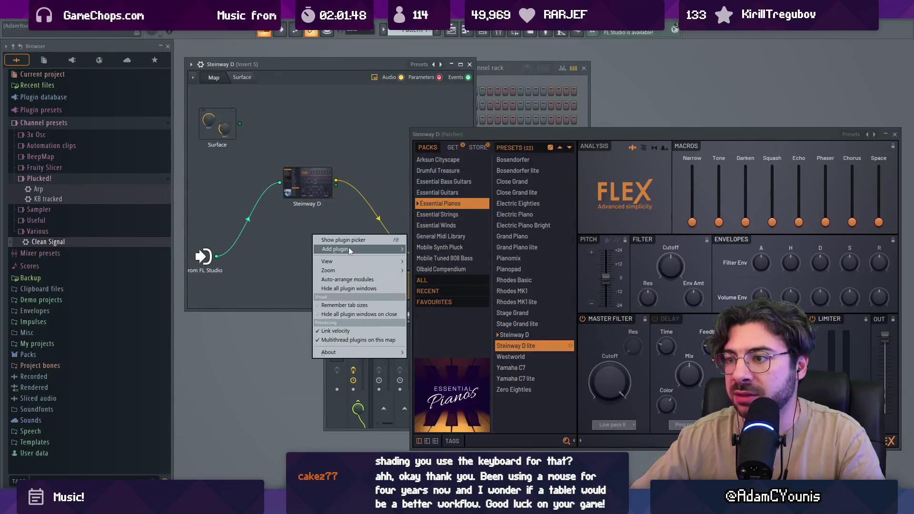
mouse_move(350, 247)
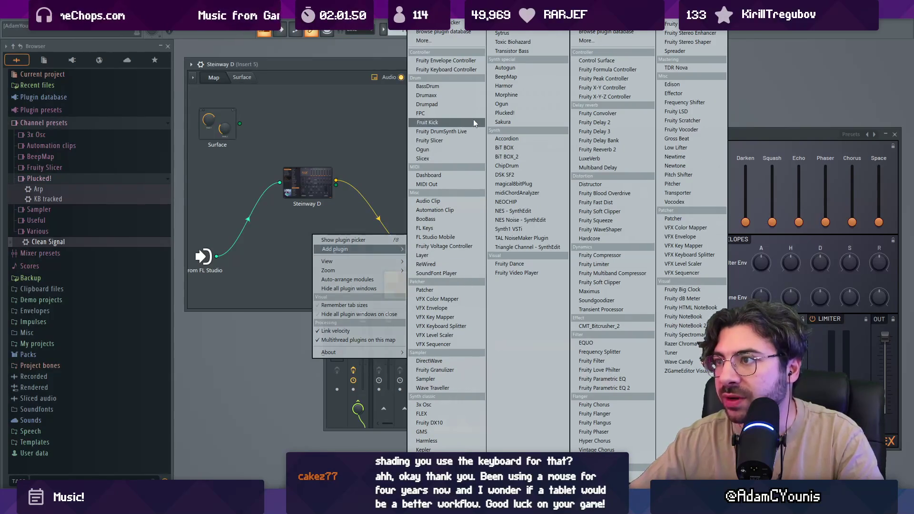
text(mo)
key(m)
key(m)
key(m)
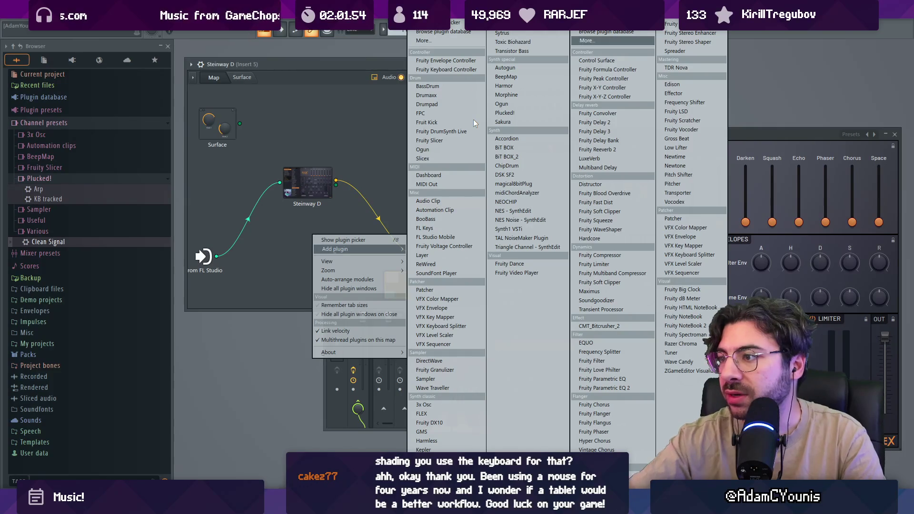
click(517, 191)
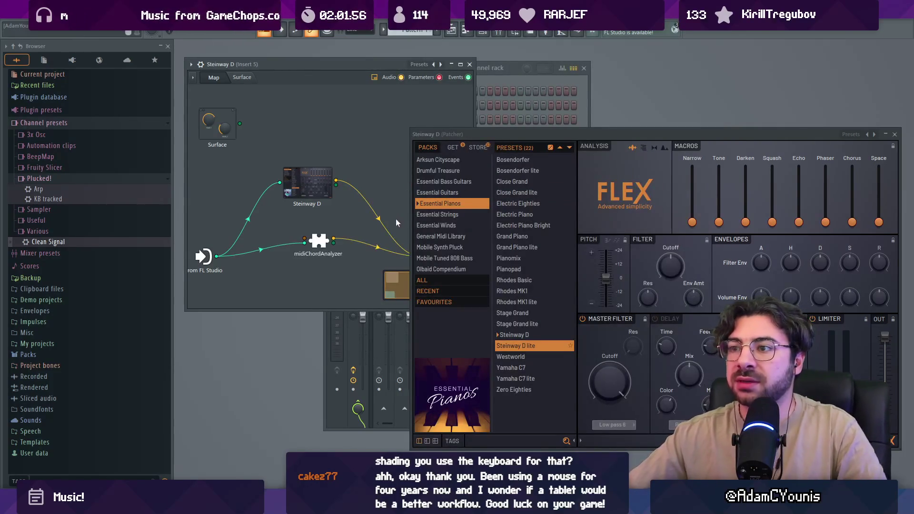
double_click(326, 250)
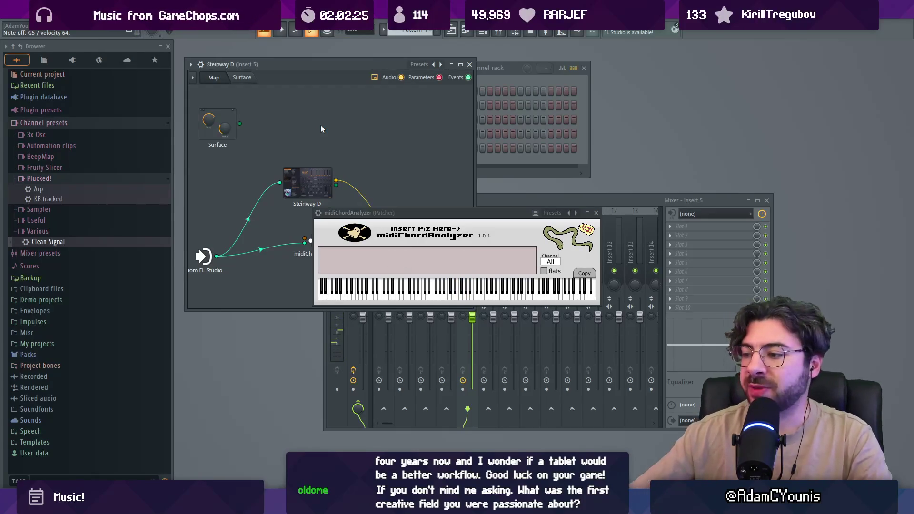
Switch over to the Insignia key-art illustration in the painting program.
key(alt+Tab)
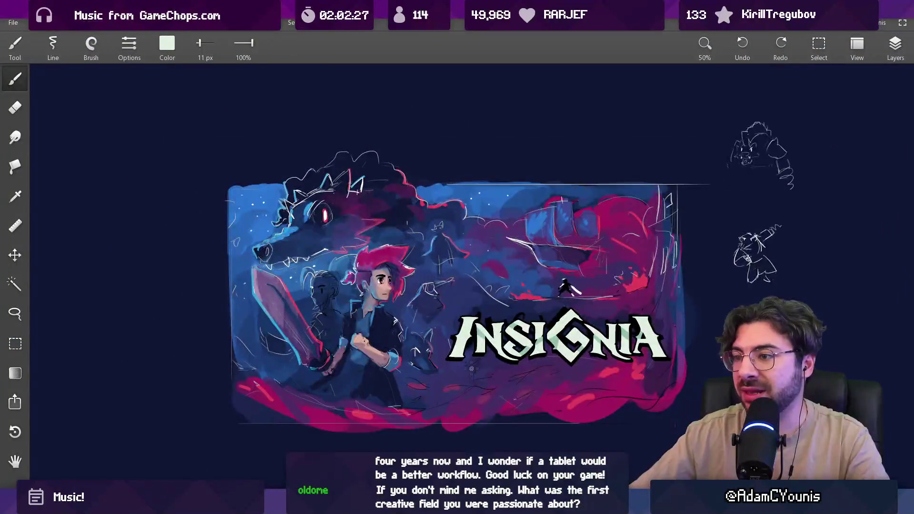
Zoom into the Insignia artwork, then play the board's first fight-scene video.
scroll(447, 315, up, 3)
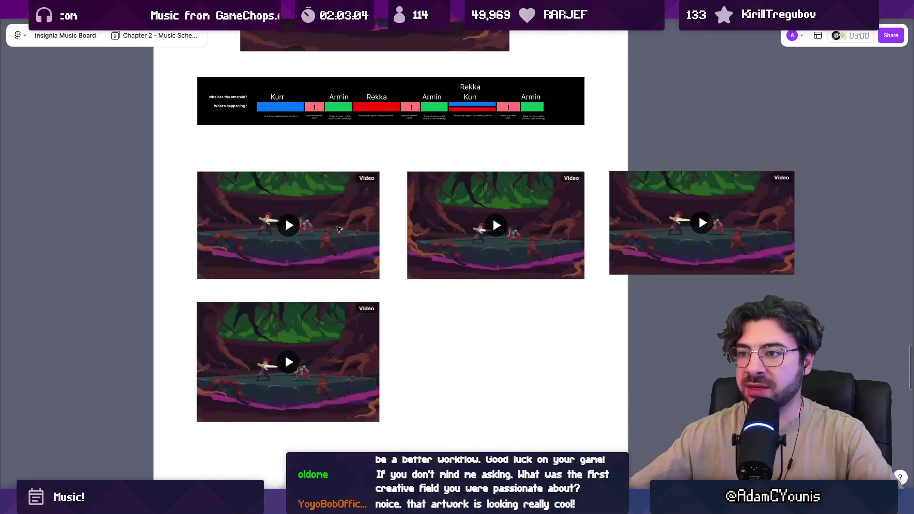
click(290, 225)
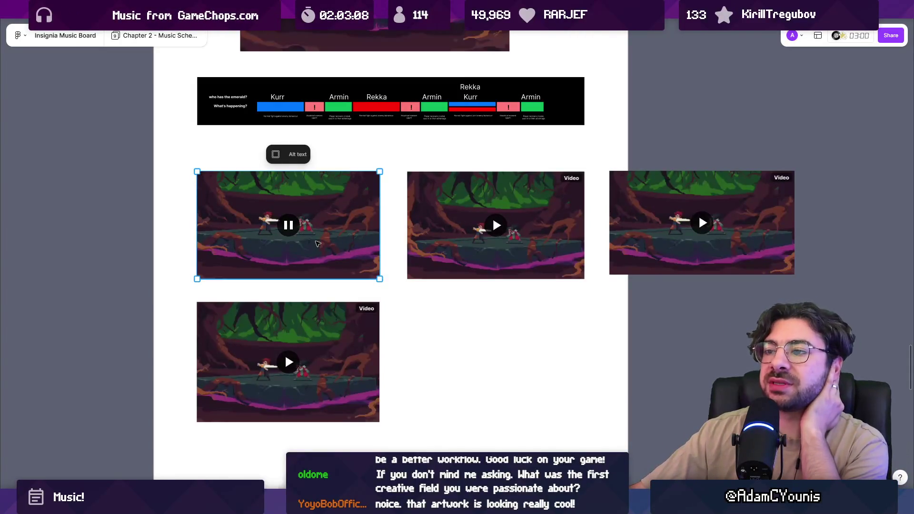
Pause the first fight video, rewind to 0:08, and replay it up to 0:14.
scroll(281, 231, up, 3)
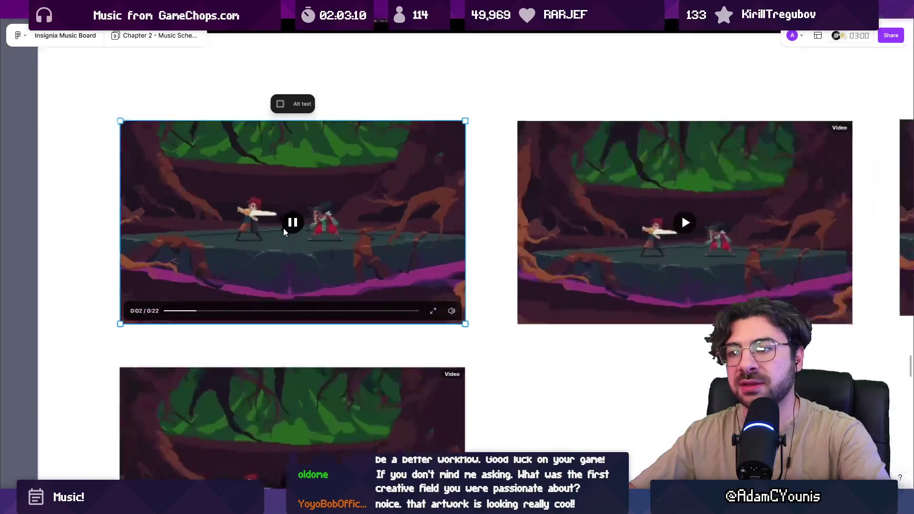
scroll(226, 217, up, 2)
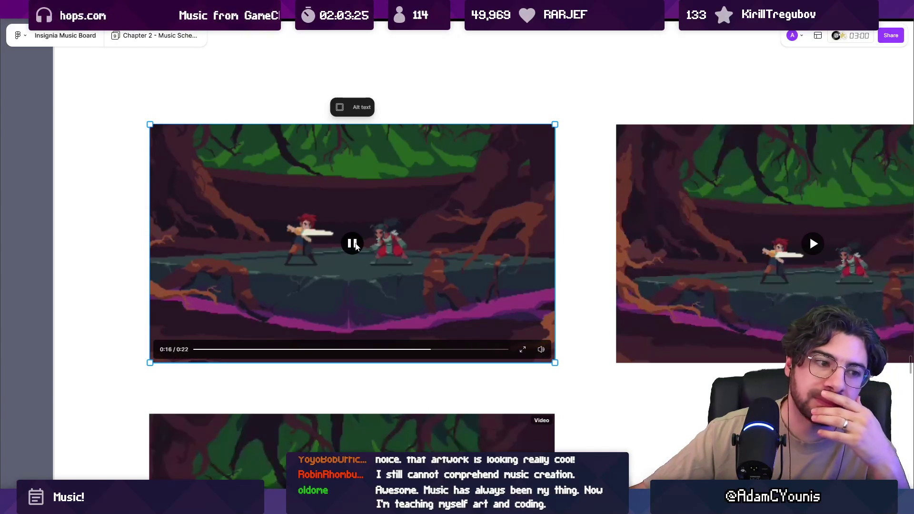
click(356, 245)
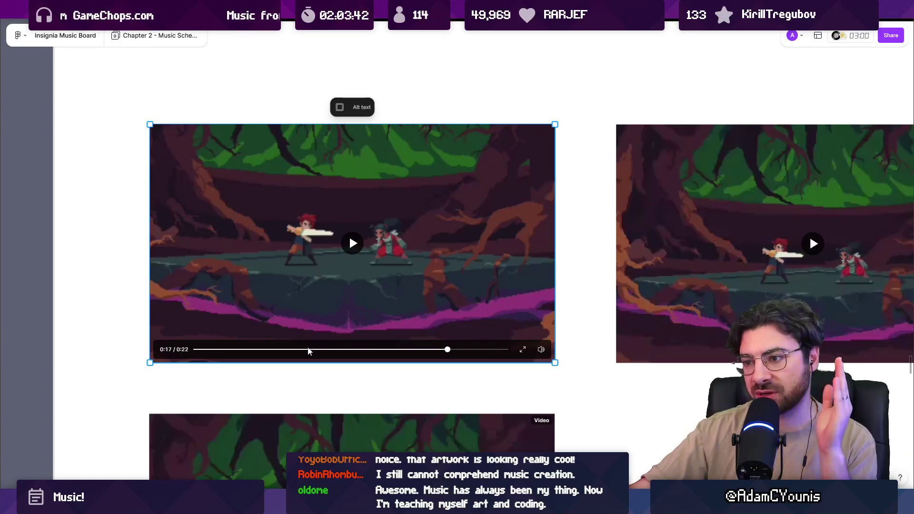
drag(265, 350, 321, 350)
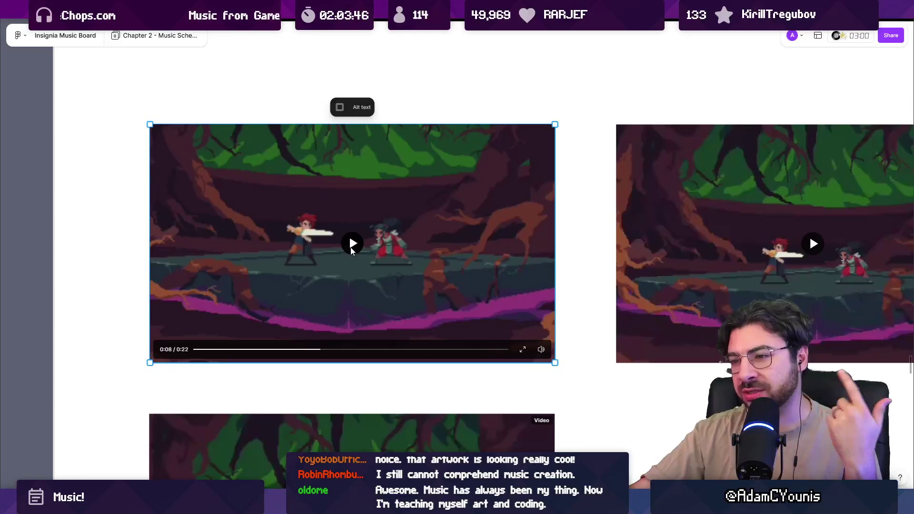
click(351, 247)
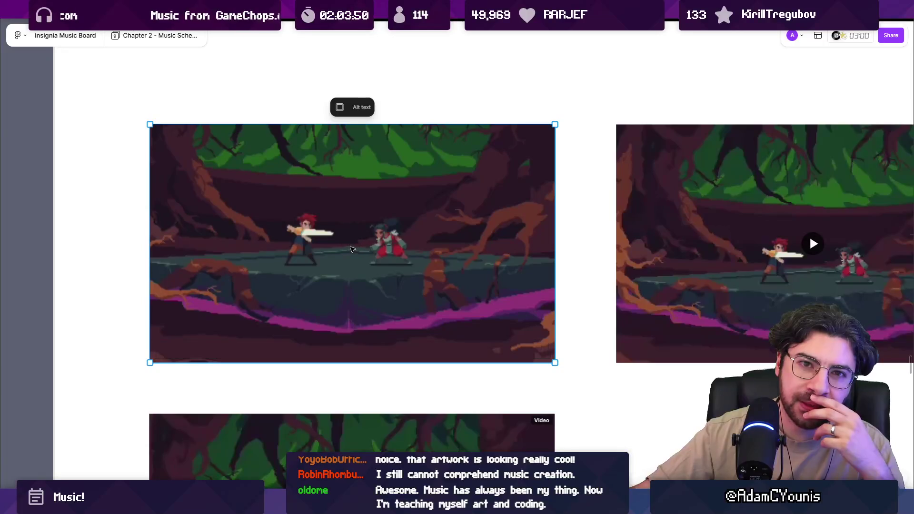
click(355, 248)
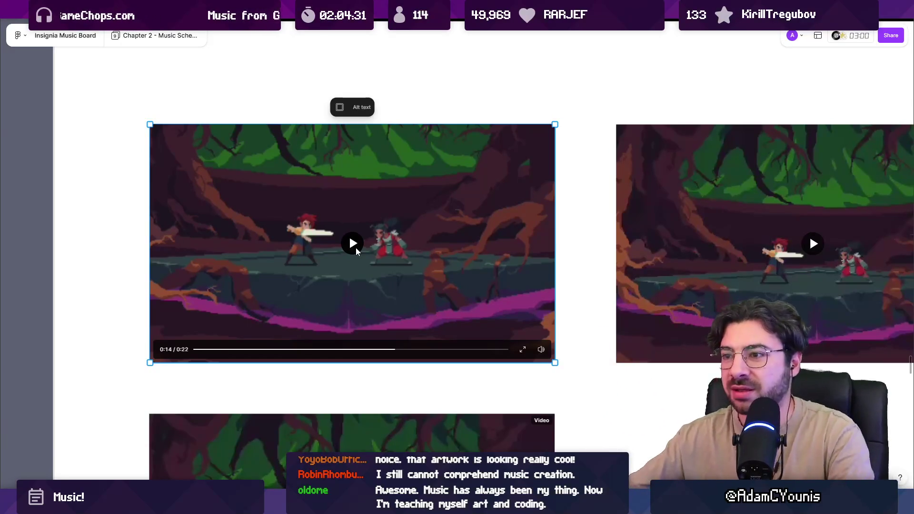
Seek back to 0:11, 0:09, 0:06 and 0:05 to rewatch, then scroll to the next video.
click(362, 350)
click(352, 254)
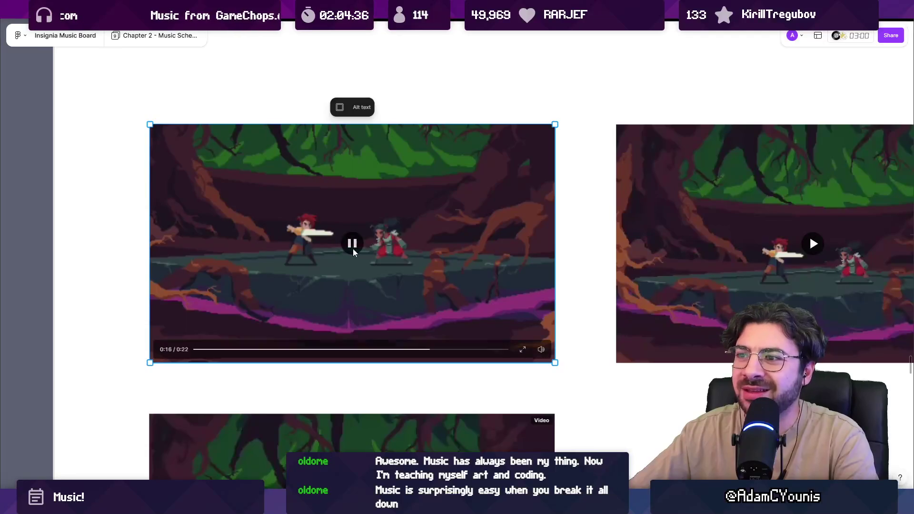
click(326, 349)
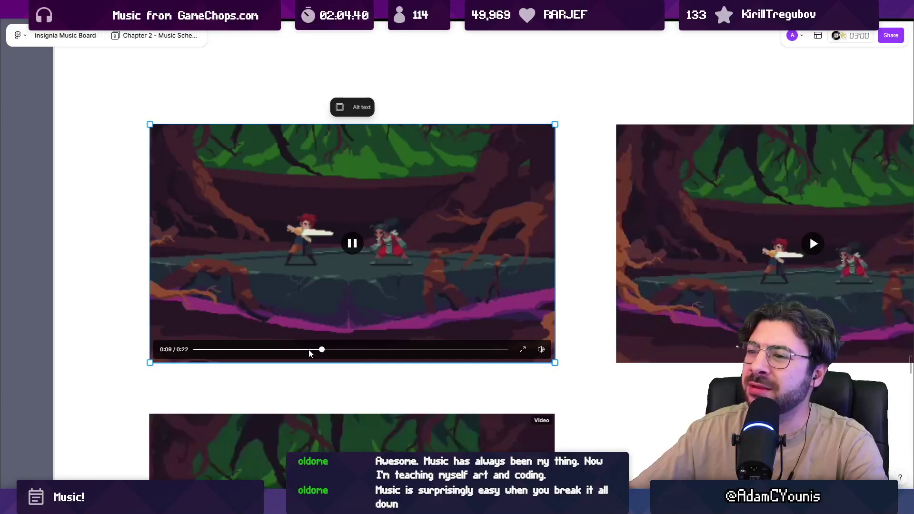
click(292, 350)
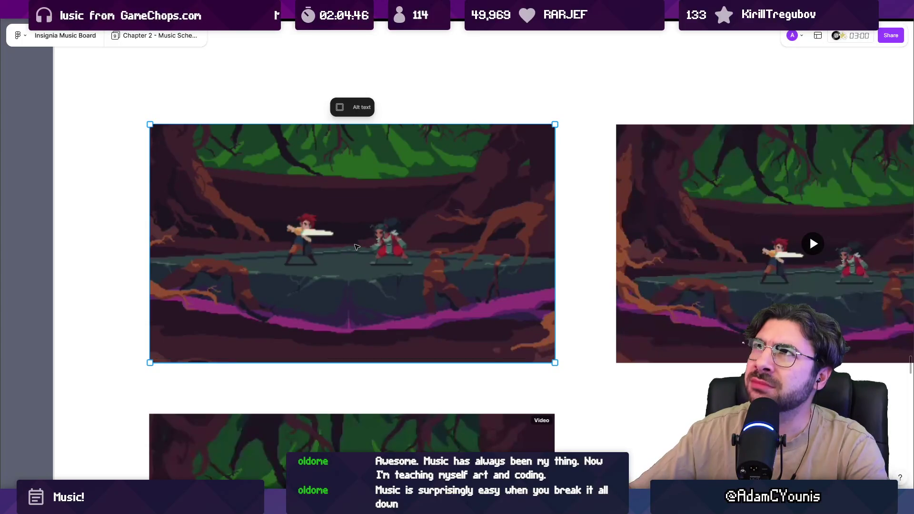
mouse_move(355, 246)
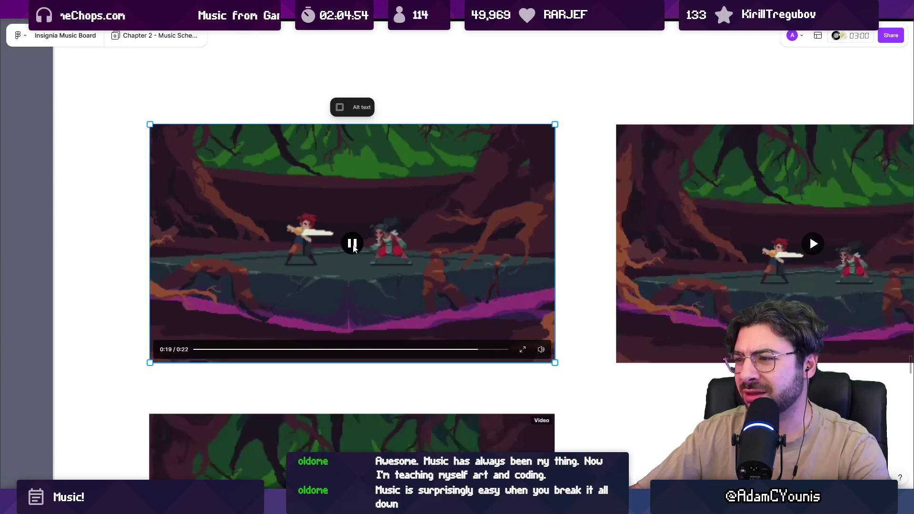
drag(327, 350, 278, 350)
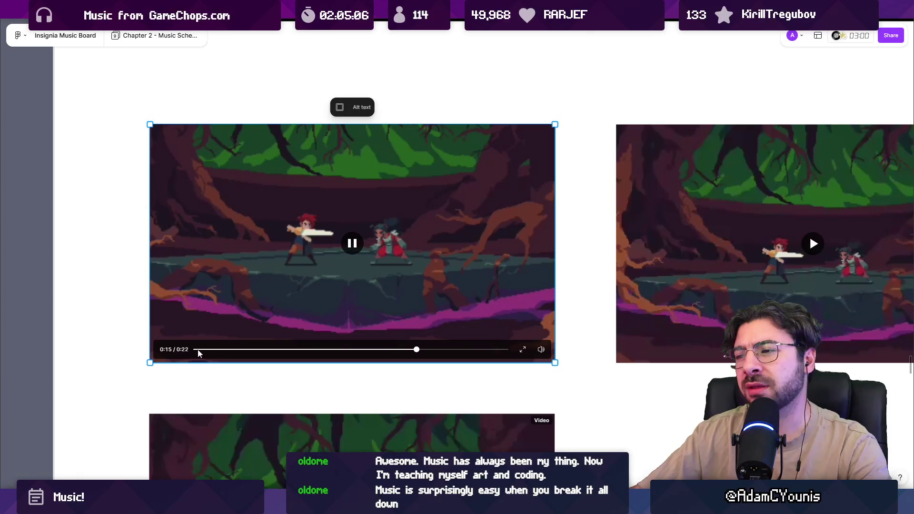
scroll(350, 228, down, 8)
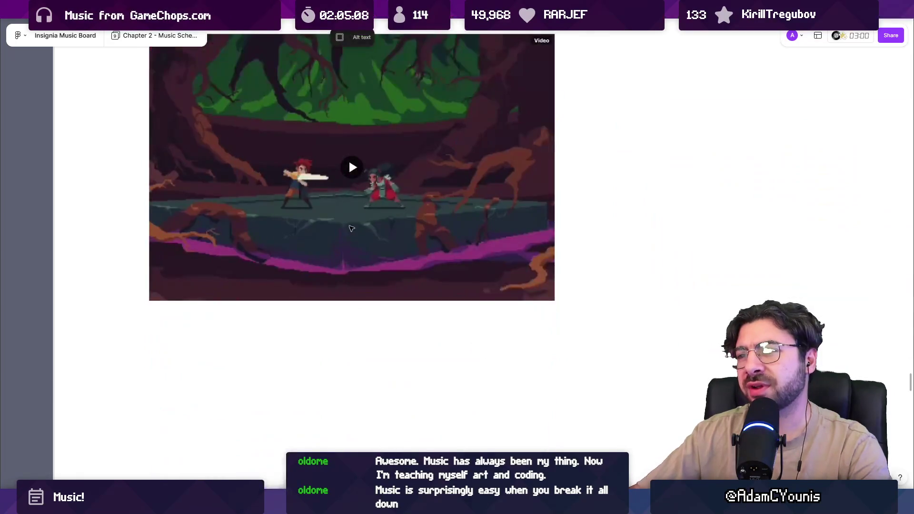
Start the lower 25-second fight video, then drag FL Studio's Steinway D Patcher window lower.
scroll(351, 228, up, 1)
click(351, 204)
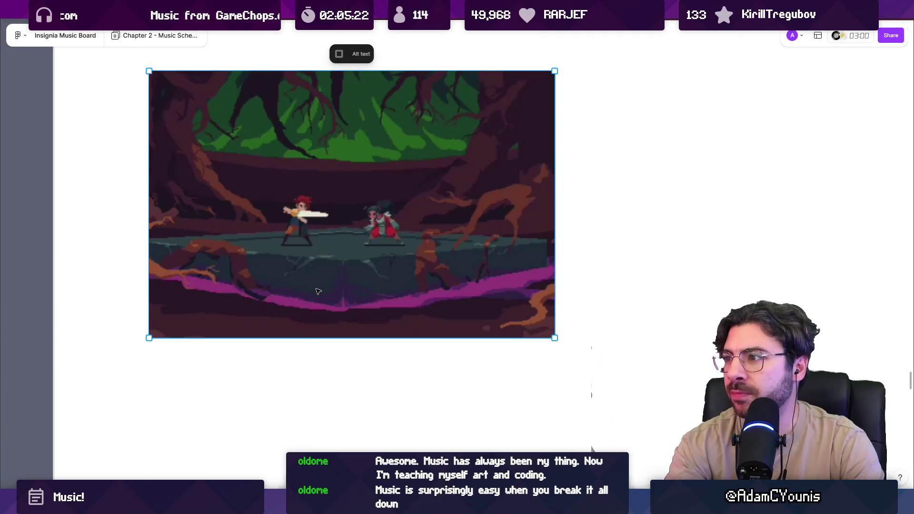
mouse_move(358, 203)
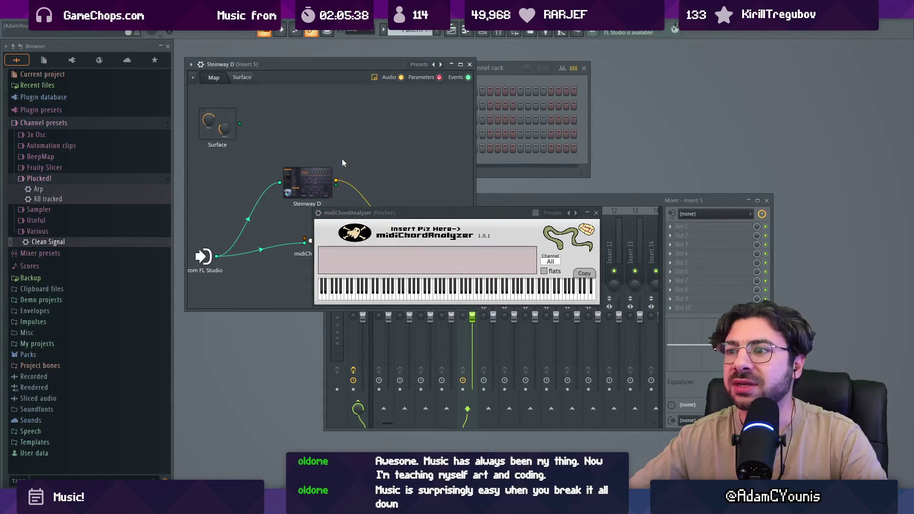
mouse_move(349, 68)
mouse_down()
mouse_move(418, 124)
mouse_move(432, 151)
mouse_move(377, 124)
mouse_up()
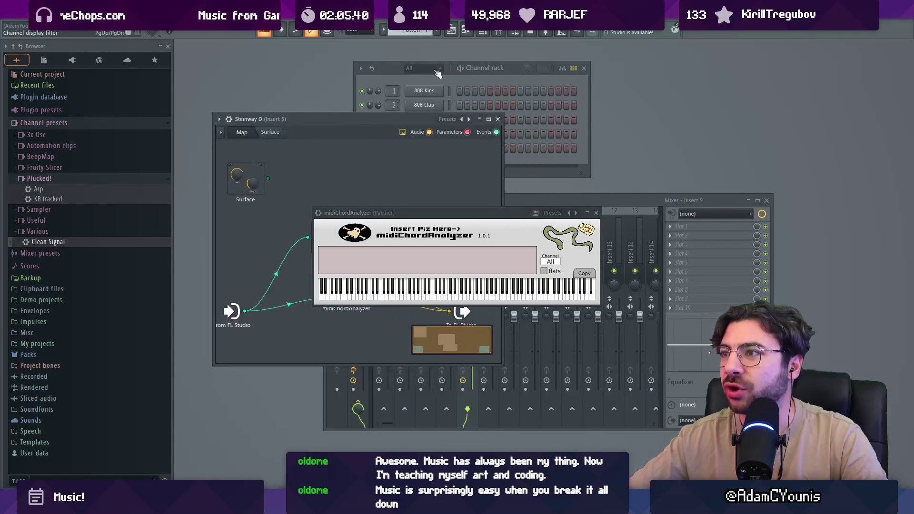
Bring the Channel rack window to the front.
click(396, 67)
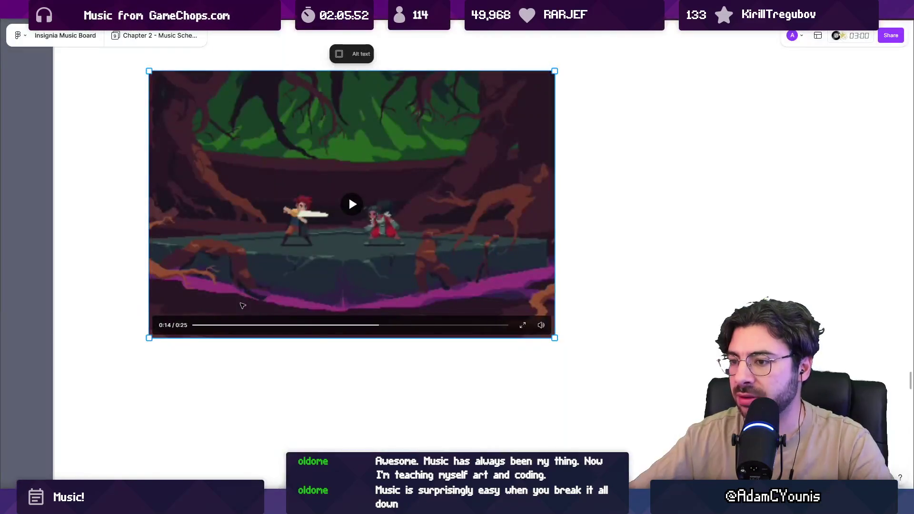
Play the 25-second video from near its start and pause it at 0:20.
click(352, 204)
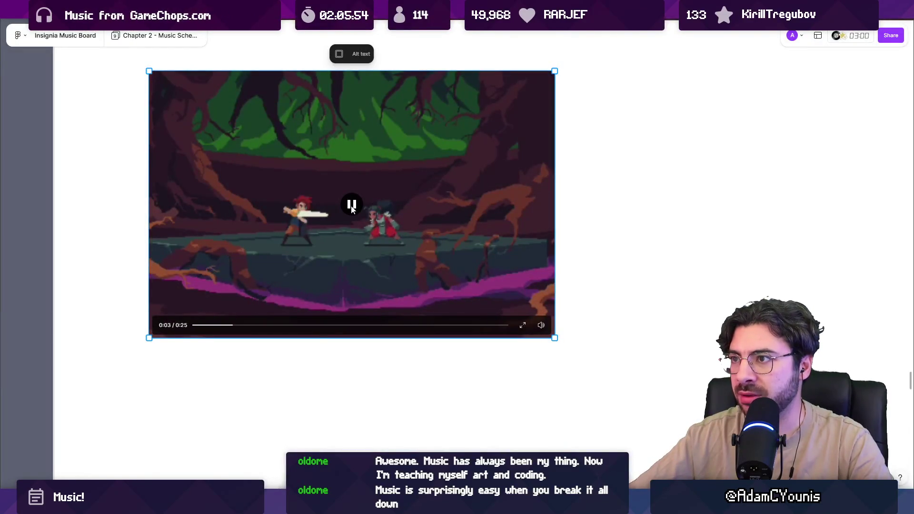
click(200, 325)
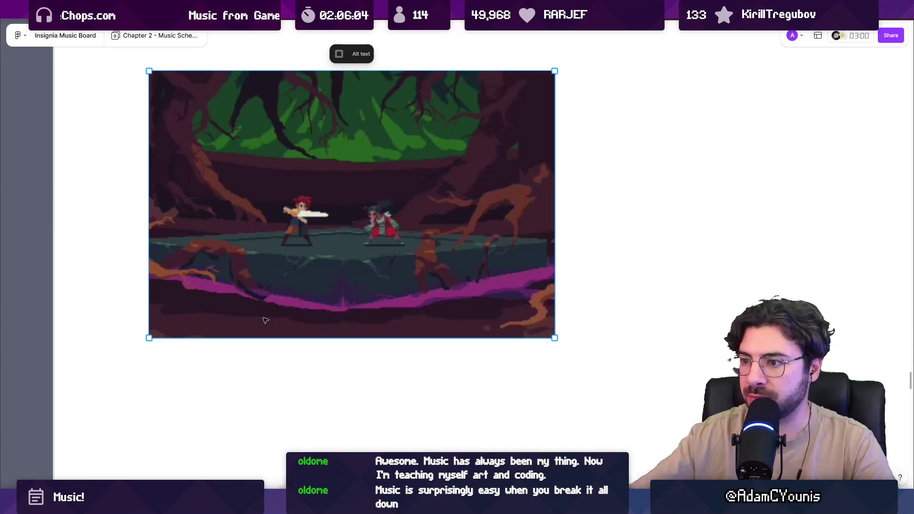
mouse_move(357, 210)
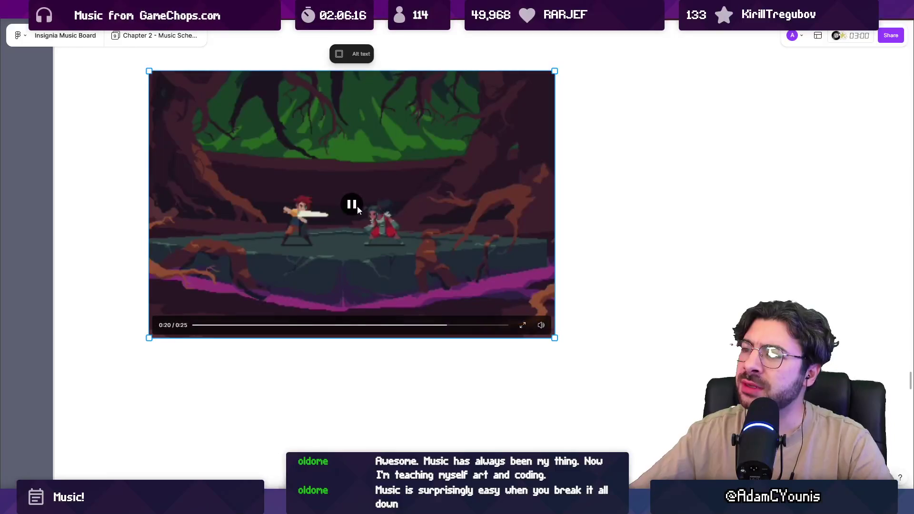
click(357, 210)
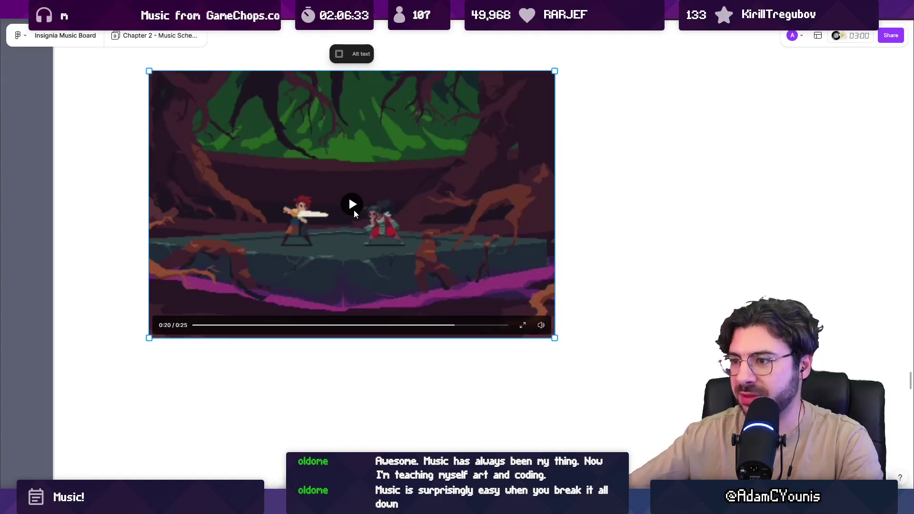
Replay the final seconds from 0:19 and 0:18, pausing at 0:20 and then 0:22.
click(429, 325)
click(352, 209)
click(353, 214)
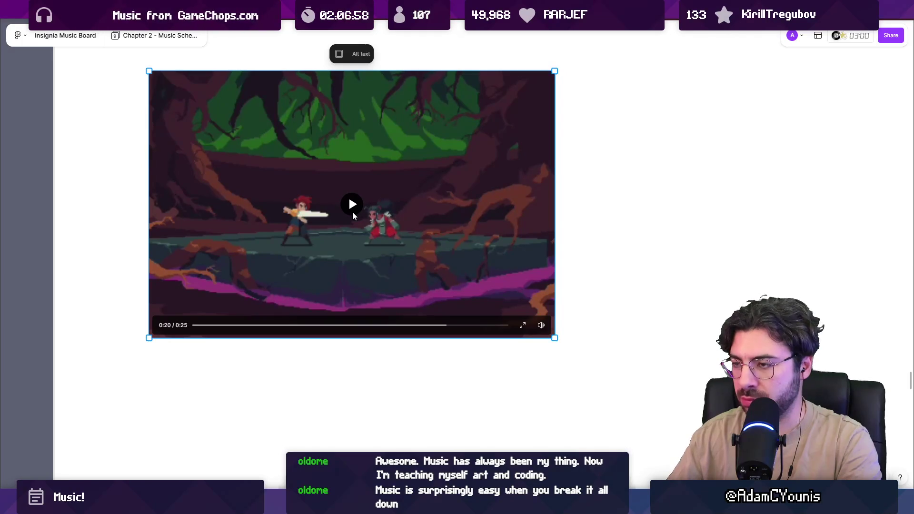
click(420, 325)
click(362, 216)
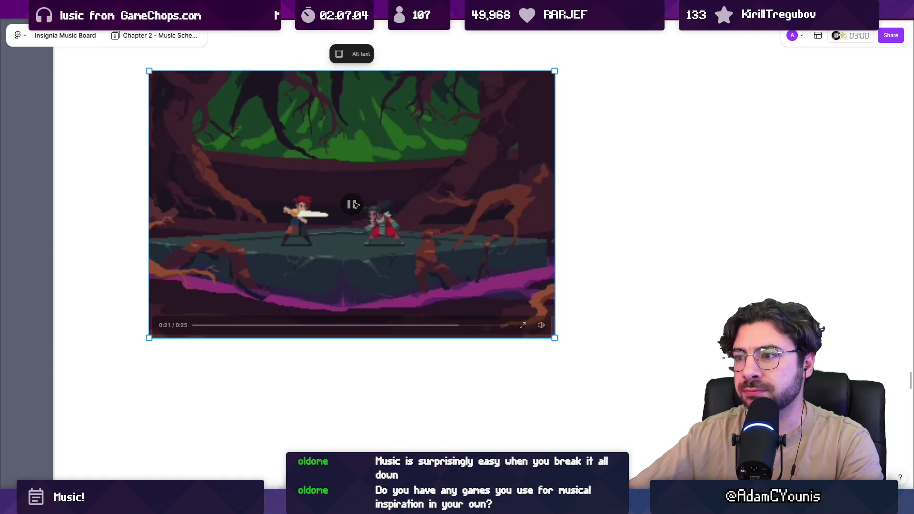
click(352, 204)
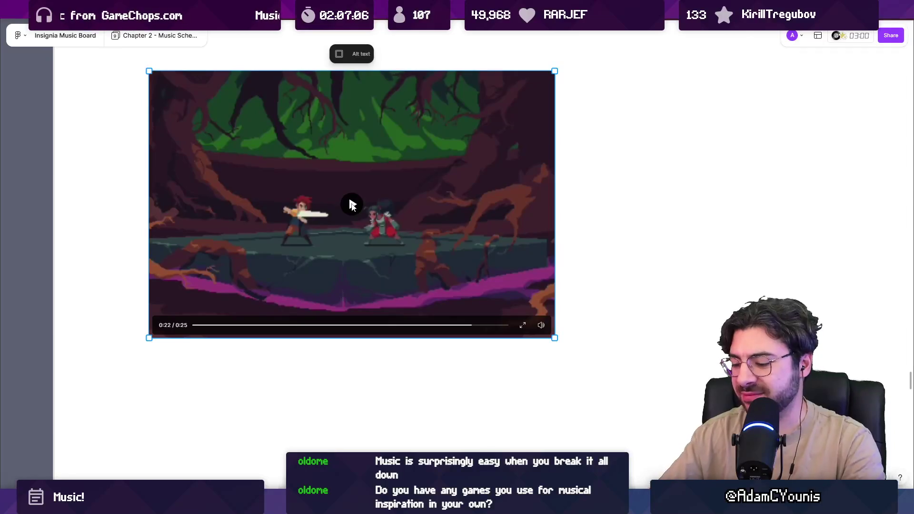
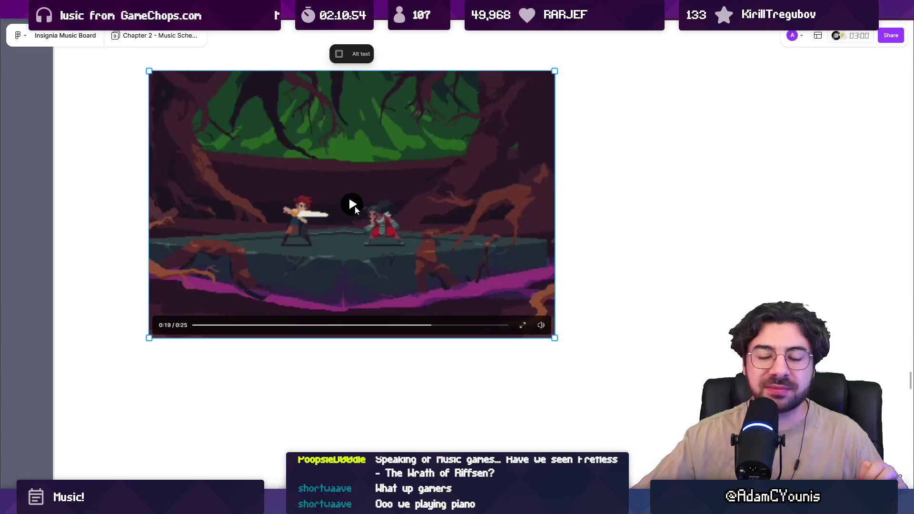
Replay the embedded boss-fight clip from its beginning, pausing near 0:03, then switch to FL Studio.
click(355, 207)
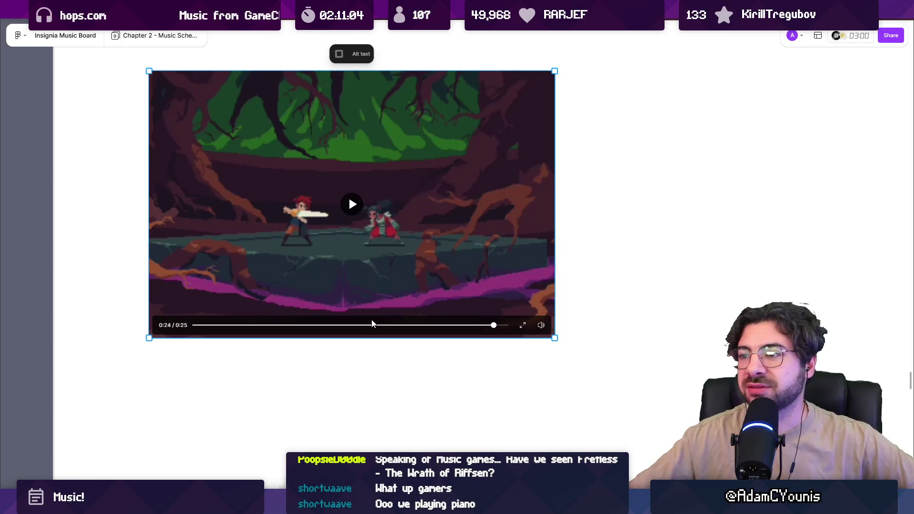
click(363, 324)
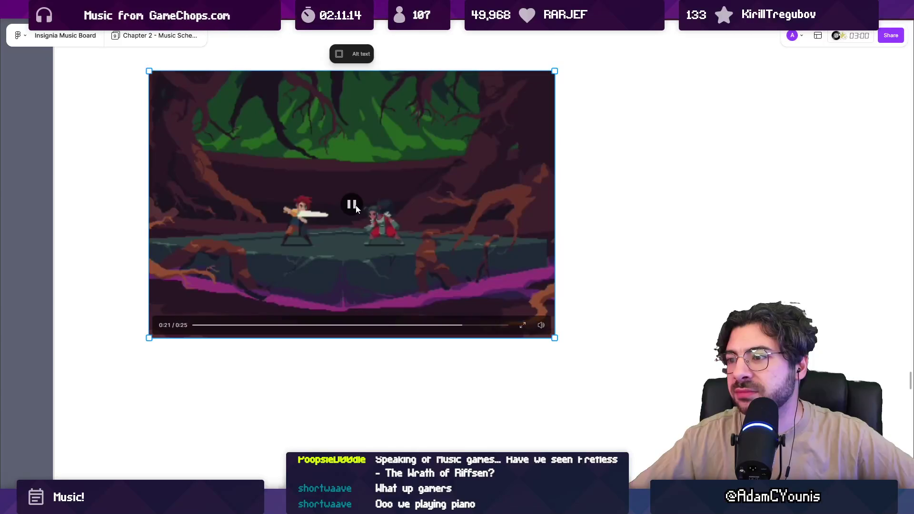
click(356, 207)
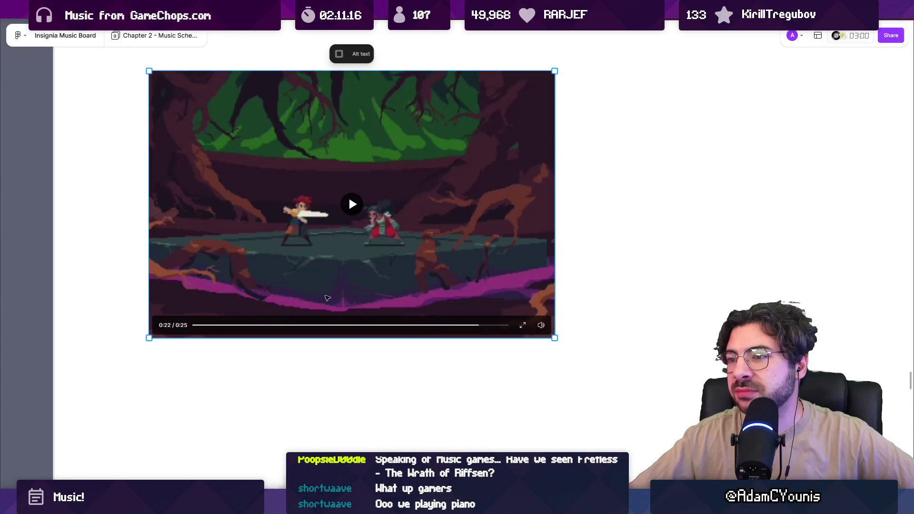
click(199, 325)
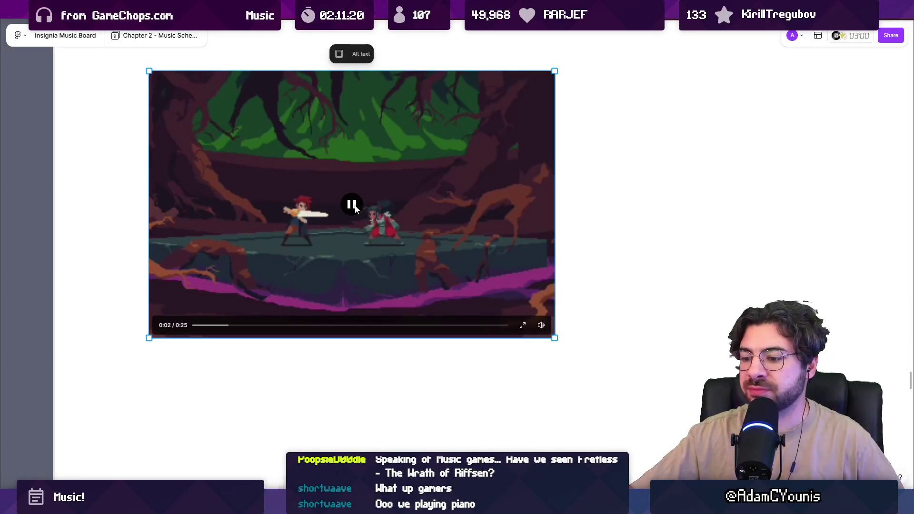
click(202, 325)
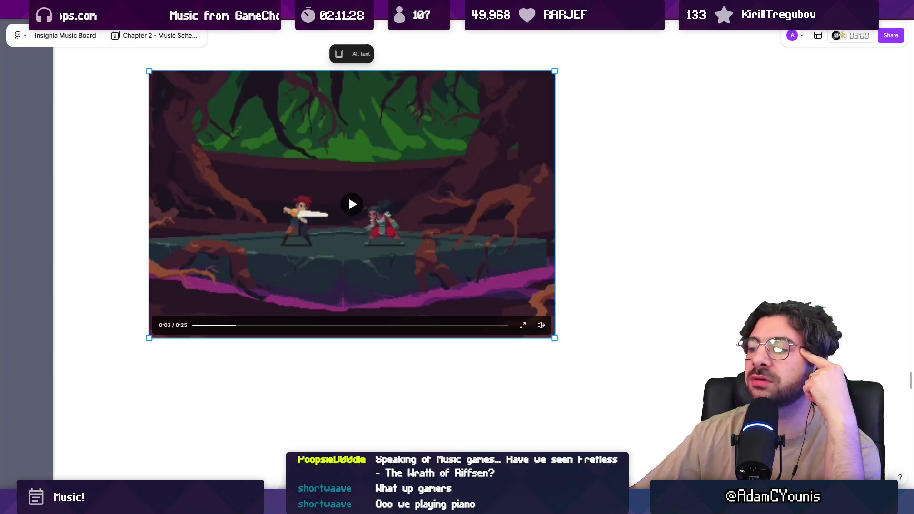
key(alt+Tab)
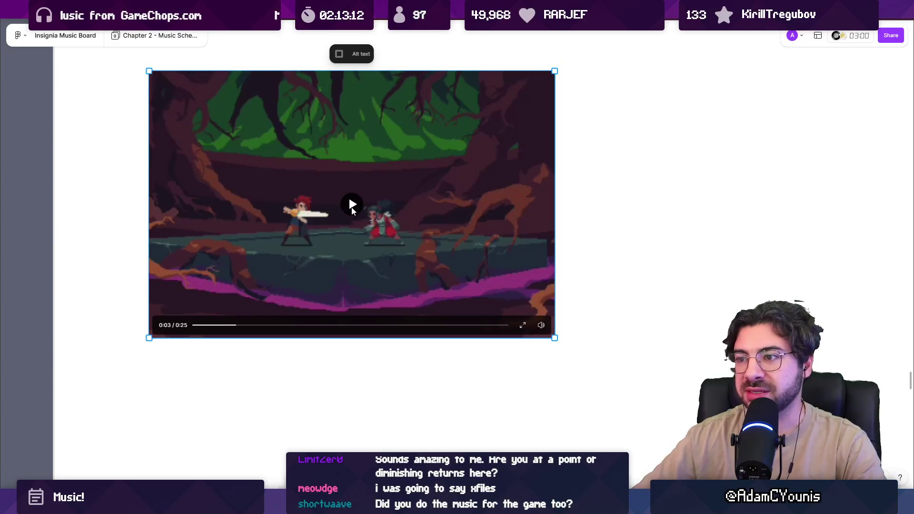
Drag the battle clip's playhead back to 0:00 on the seek bar.
drag(235, 325, 187, 328)
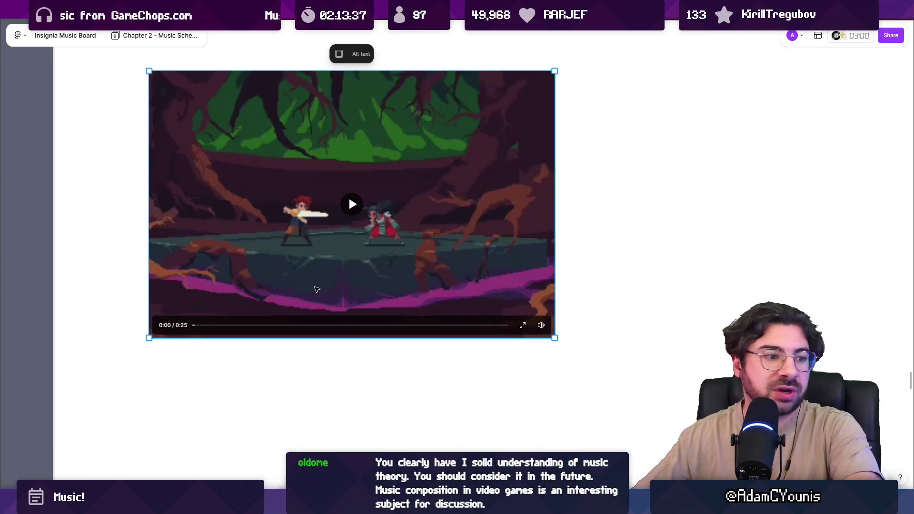
scroll(308, 292, down, 5)
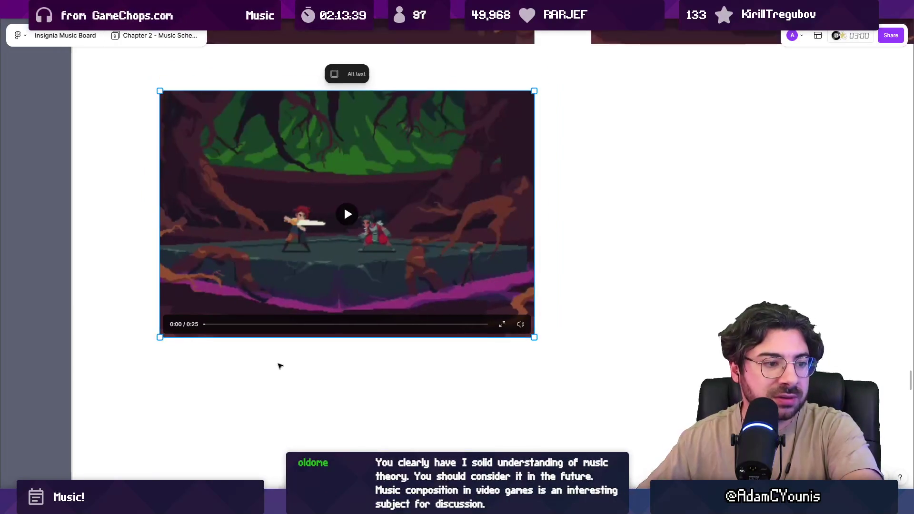
Scroll up to the Rekka & Kurr Boss fight notes, then down past Ideas and references to the Musicality timeline.
scroll(332, 214, up, 3)
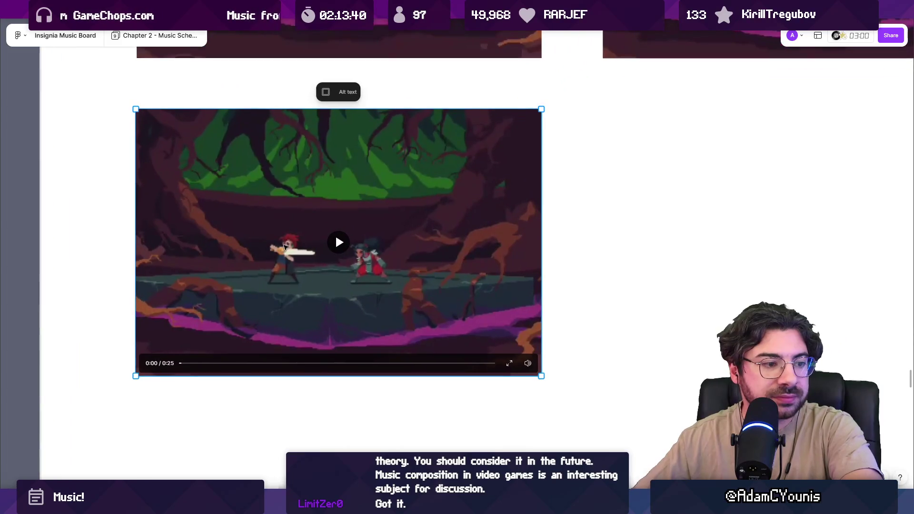
scroll(295, 239, up, 2)
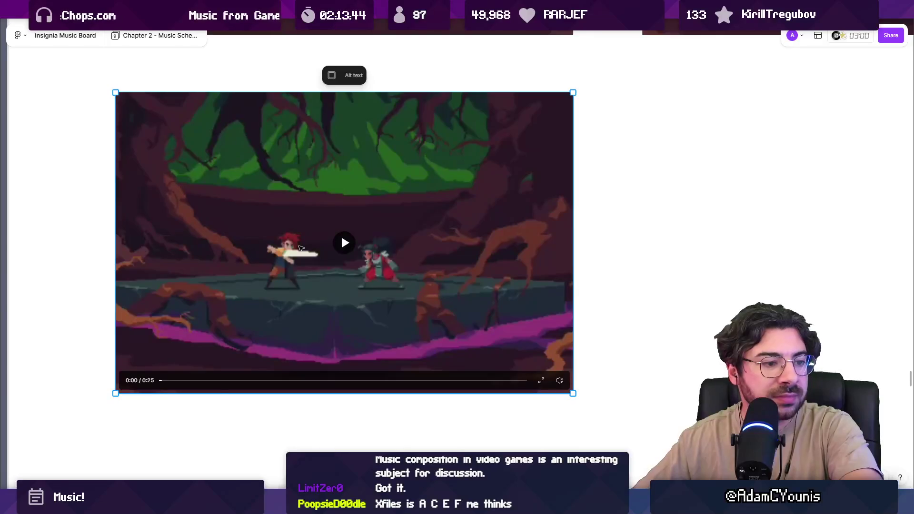
scroll(241, 353, down, 1)
scroll(241, 353, down, 5)
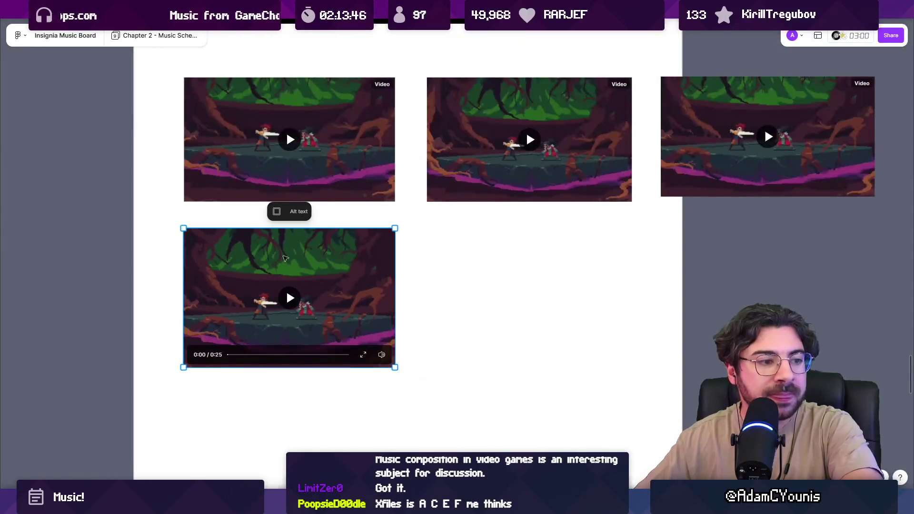
scroll(275, 271, down, 6)
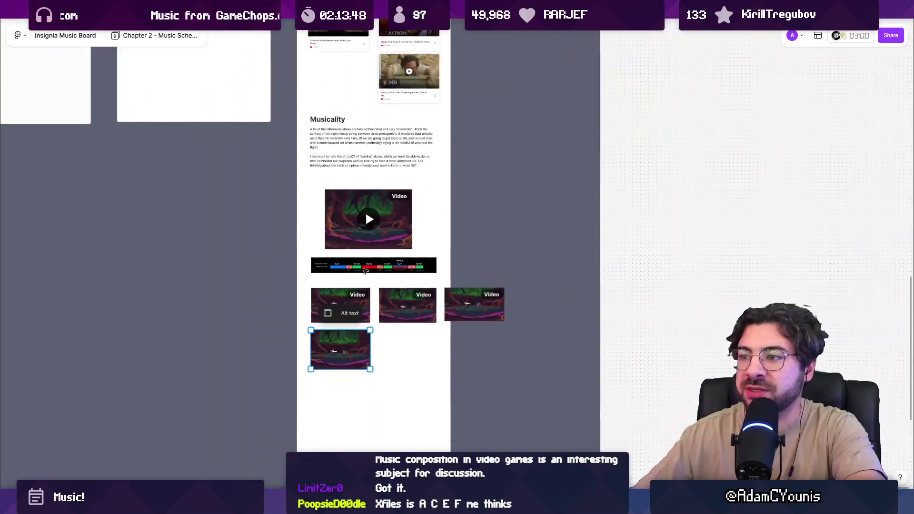
scroll(354, 212, up, 4)
scroll(353, 212, down, 5)
scroll(343, 157, up, 6)
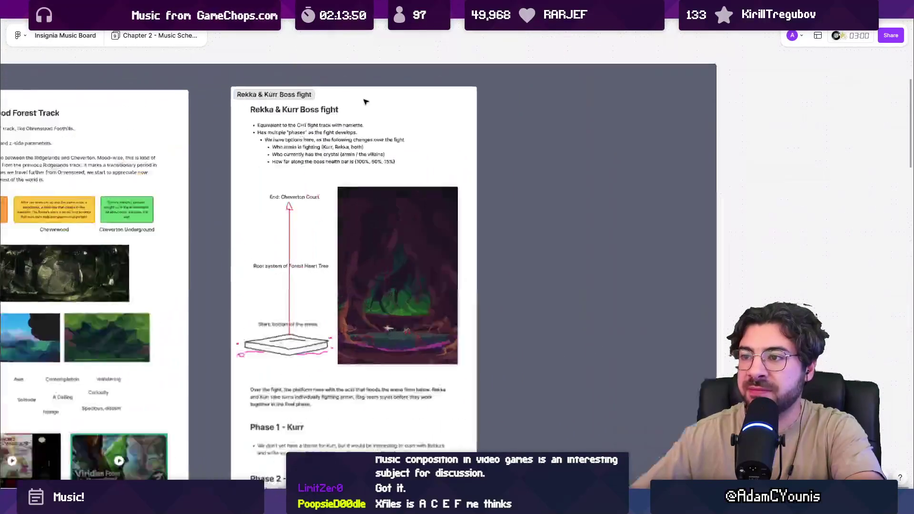
scroll(350, 180, down, 2)
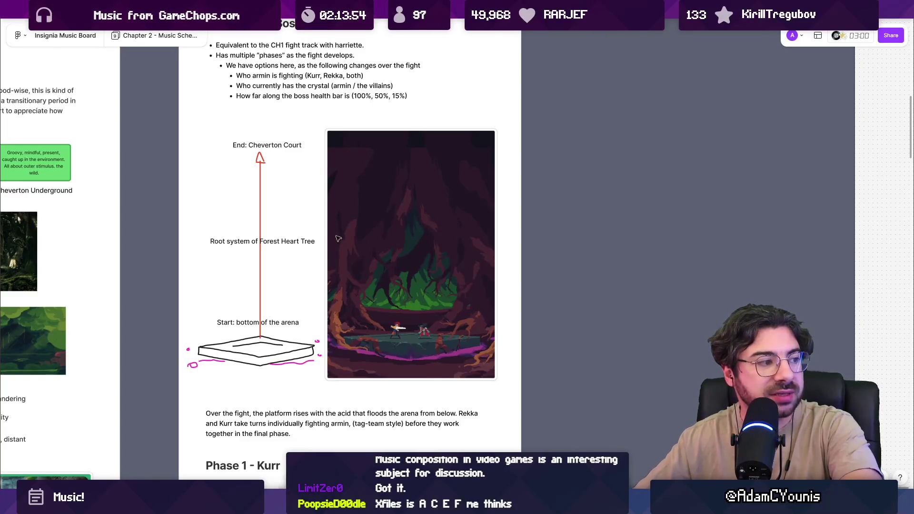
scroll(318, 233, down, 7)
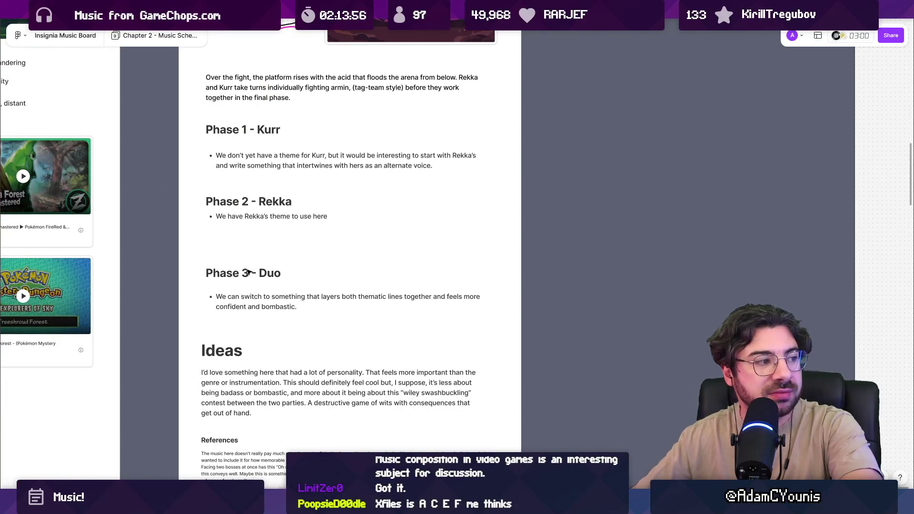
scroll(280, 259, down, 7)
scroll(286, 256, down, 4)
scroll(290, 256, down, 12)
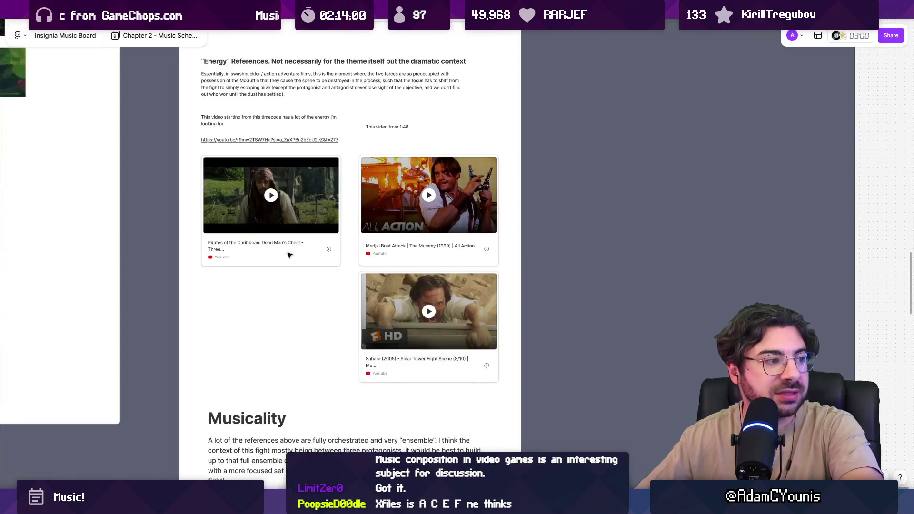
scroll(291, 257, down, 3)
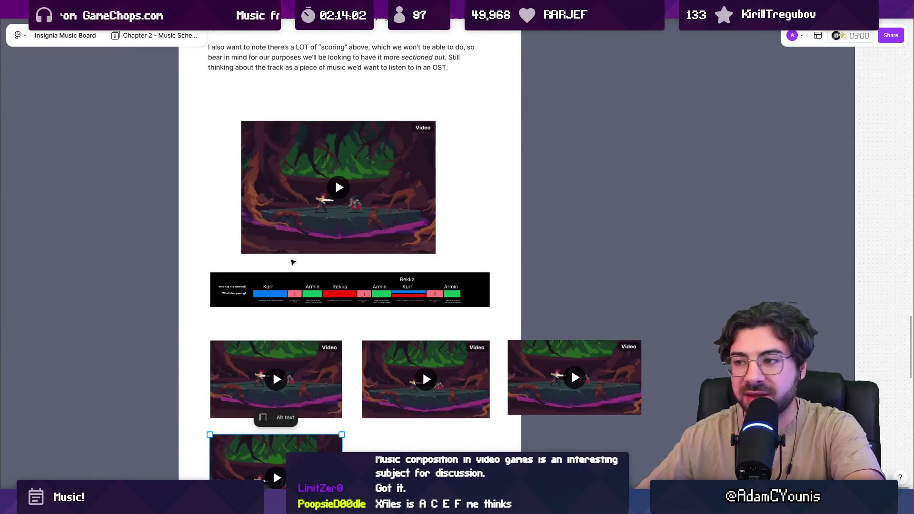
ctrl+scroll(443, 263, up, 5)
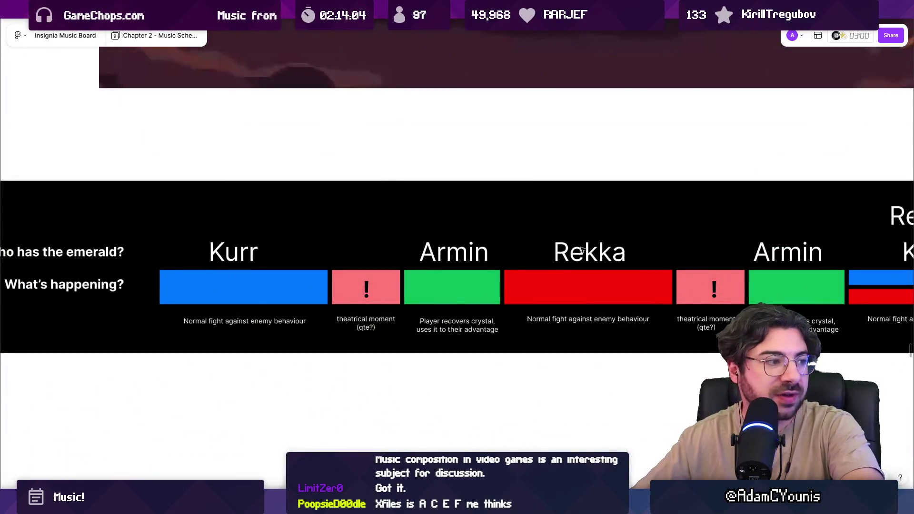
Move down from the phase timeline to the four gameplay clips and select the bottom-left video.
ctrl+scroll(589, 254, down, 5)
scroll(428, 286, down, 3)
click(276, 452)
scroll(428, 286, down, 3)
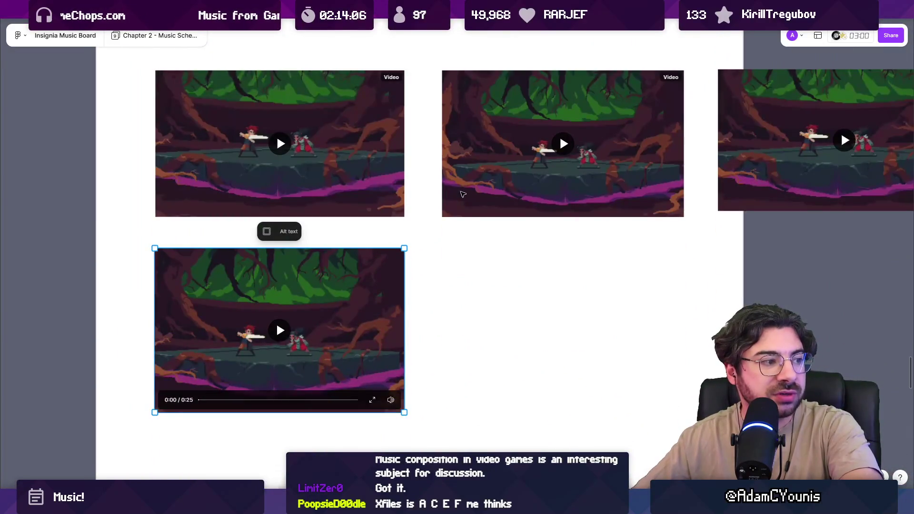
scroll(456, 195, right, 2)
scroll(418, 200, up, 1)
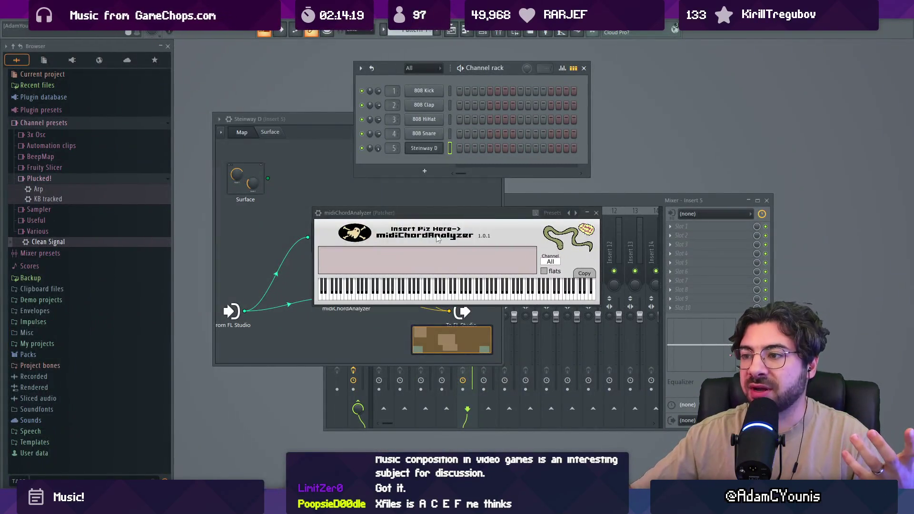
drag(434, 216, 463, 194)
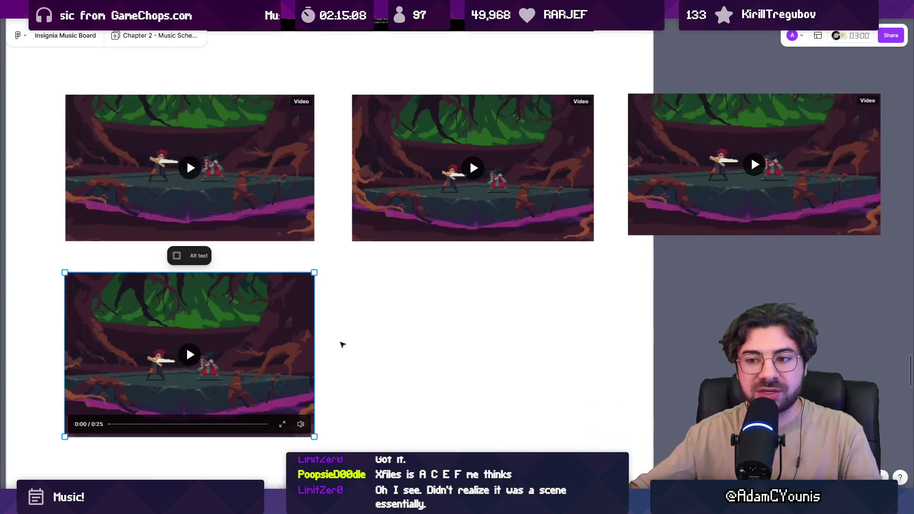
scroll(342, 350, down, 2)
scroll(342, 350, left, 2)
Zoom in on the bottom-left clip and play it, pausing at 0:04.
scroll(228, 310, up, 3)
scroll(228, 310, down, 1)
scroll(228, 311, left, 2)
scroll(295, 288, up, 2)
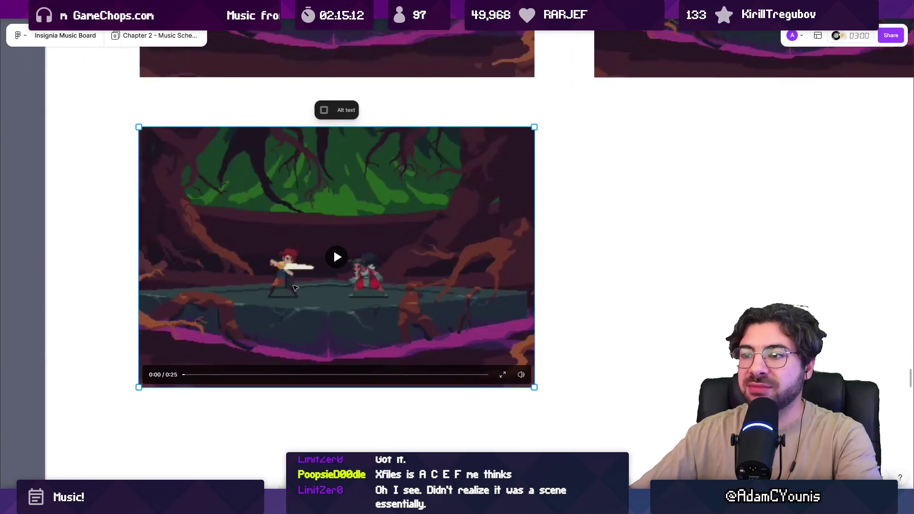
scroll(296, 288, up, 1)
scroll(296, 288, down, 1)
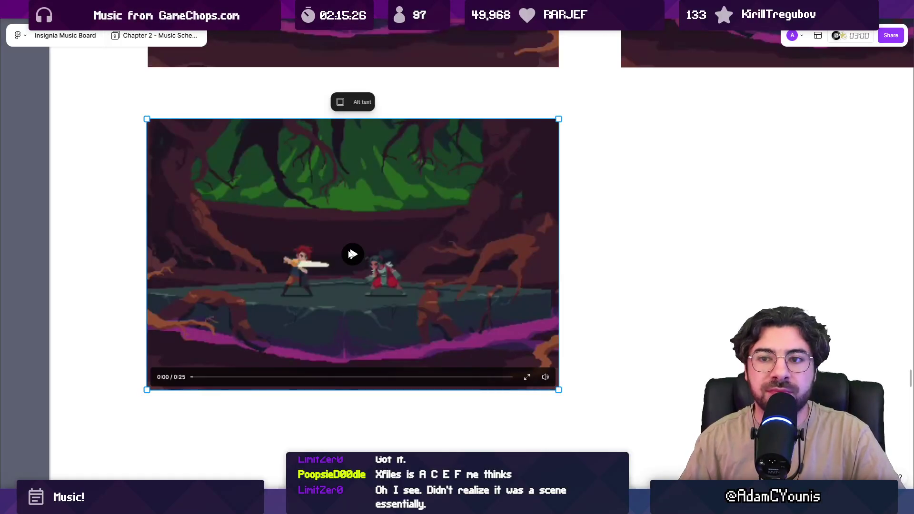
click(352, 255)
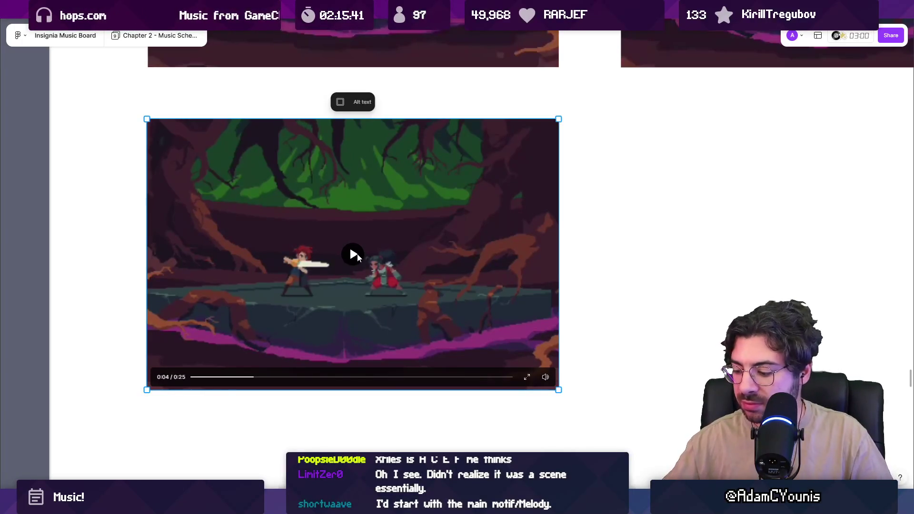
click(356, 256)
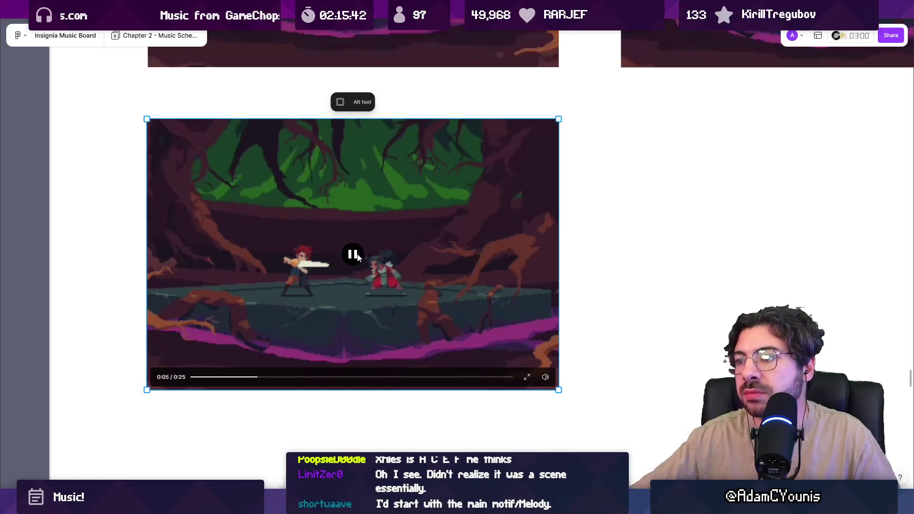
click(354, 255)
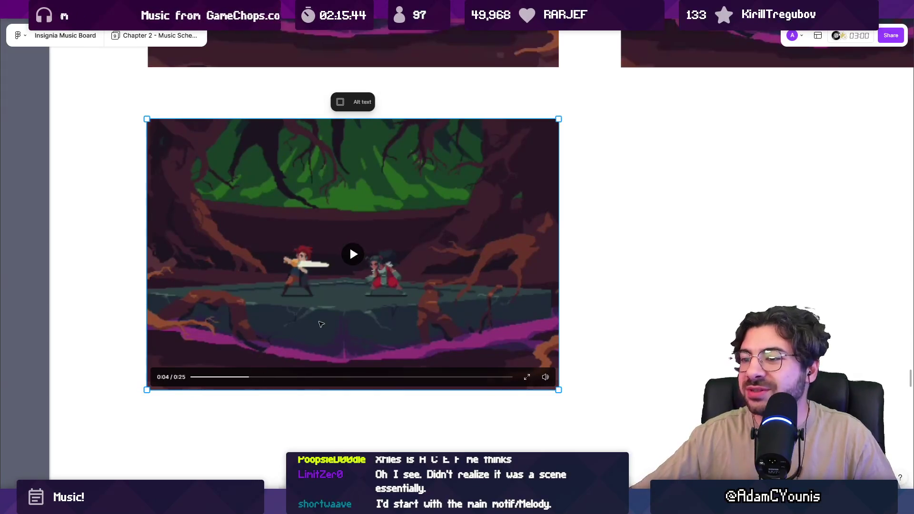
Continue the clip to 0:10, then jump back to 0:05 and pause.
click(353, 257)
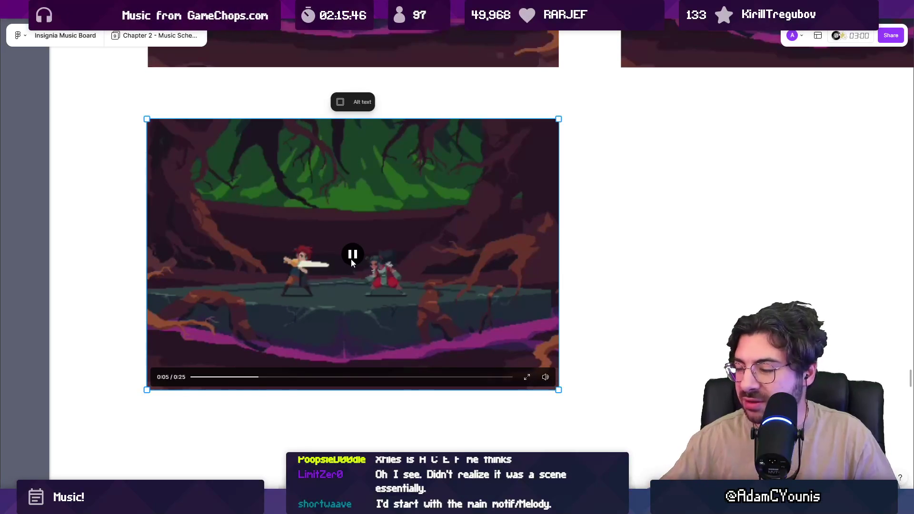
click(356, 257)
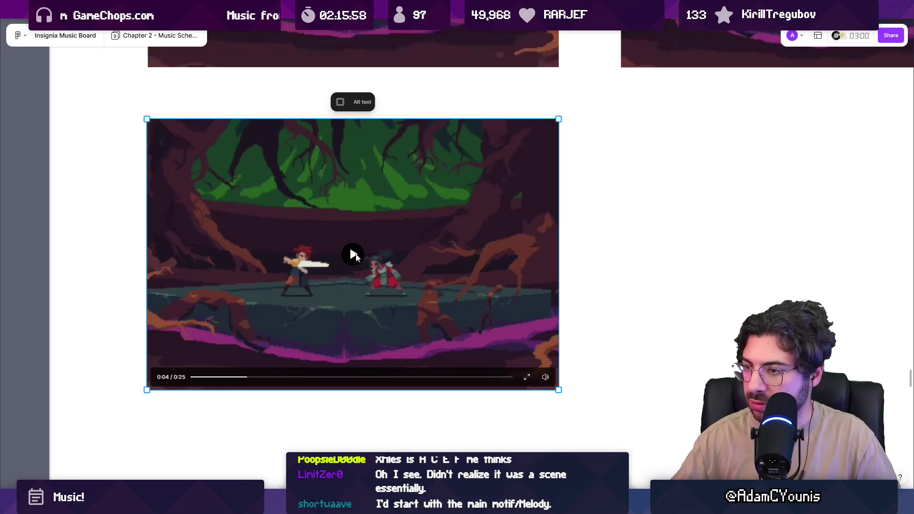
click(354, 255)
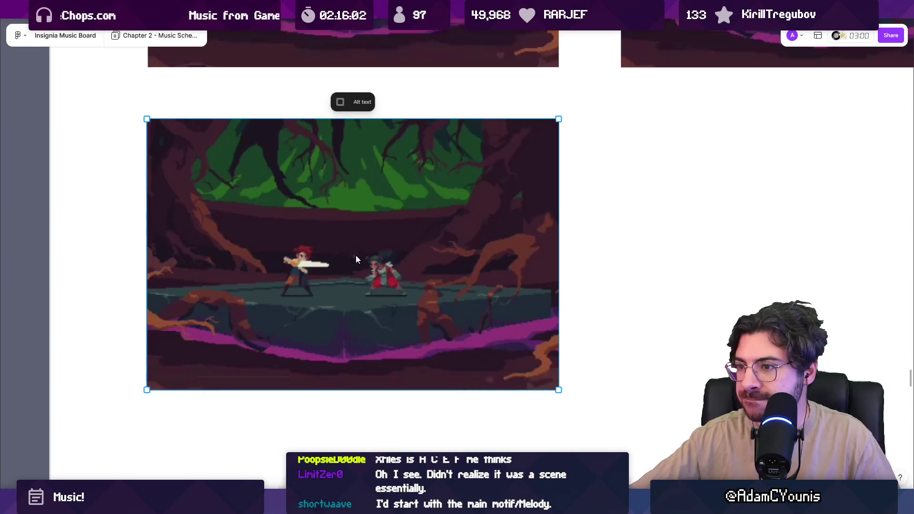
click(356, 256)
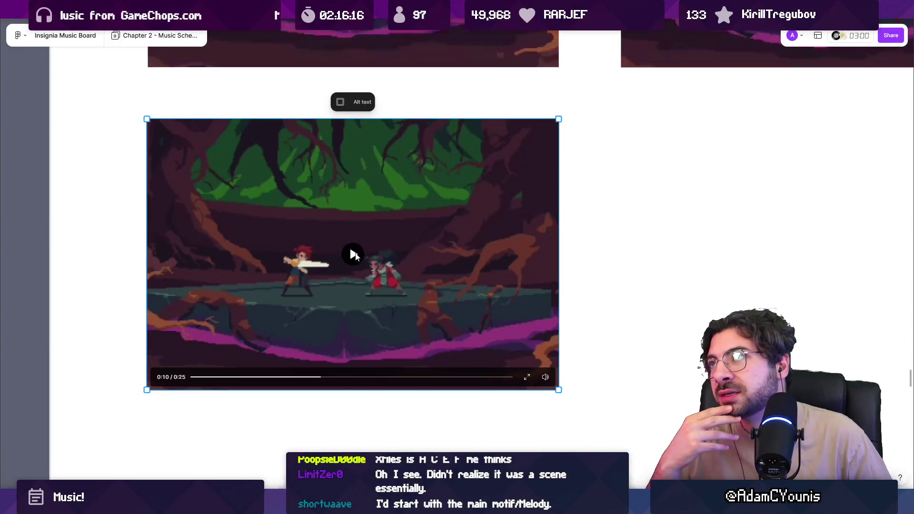
click(355, 256)
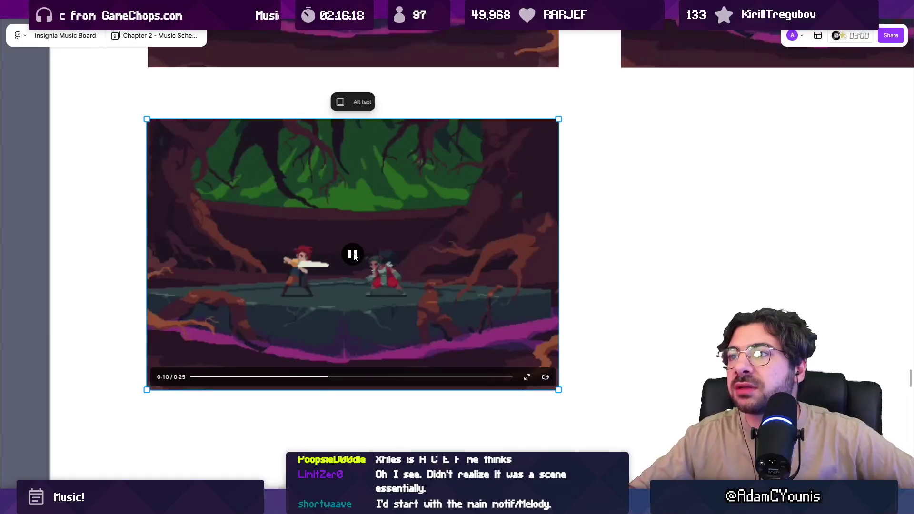
click(263, 377)
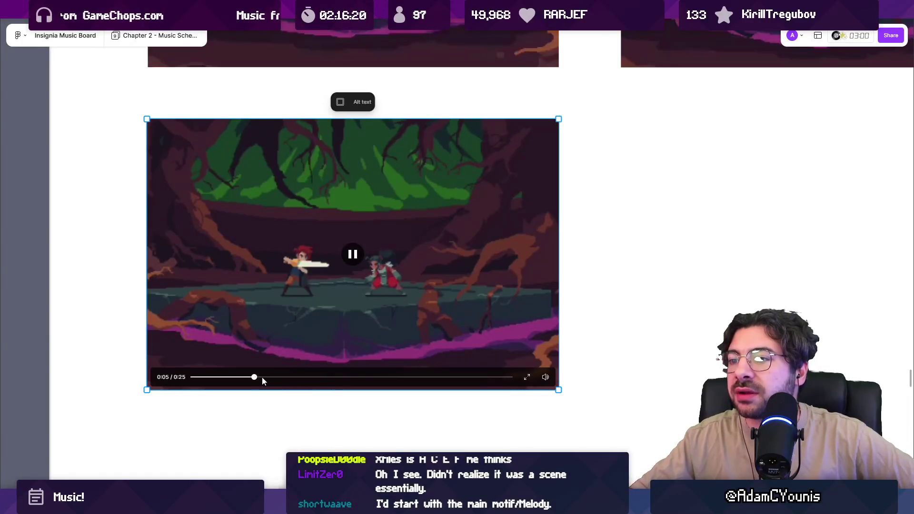
click(349, 259)
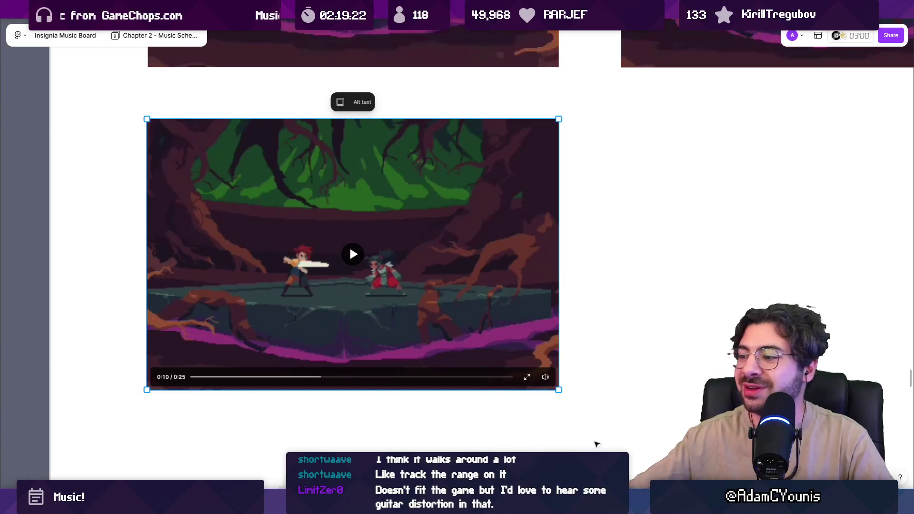
Switch from FigJam to the FL Studio session showing the midiChordAnalyzer.
key(alt+Tab)
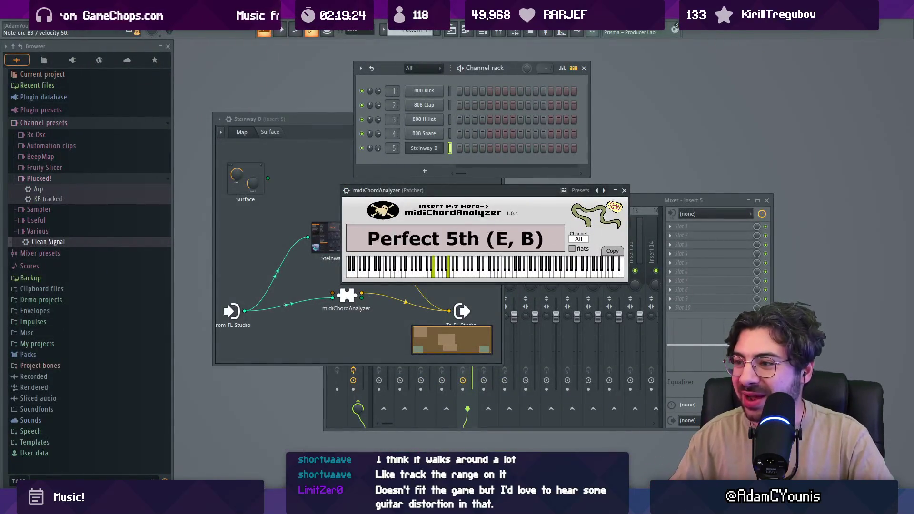